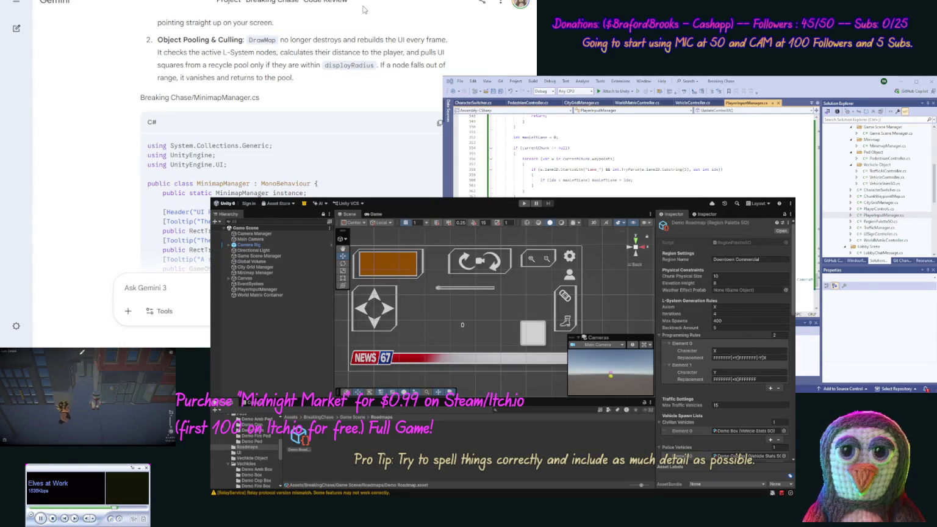
# Paste Gemini's revised MinimapManager code over all of MinimapManager.cs and look it over
pyautogui.click(440, 123)
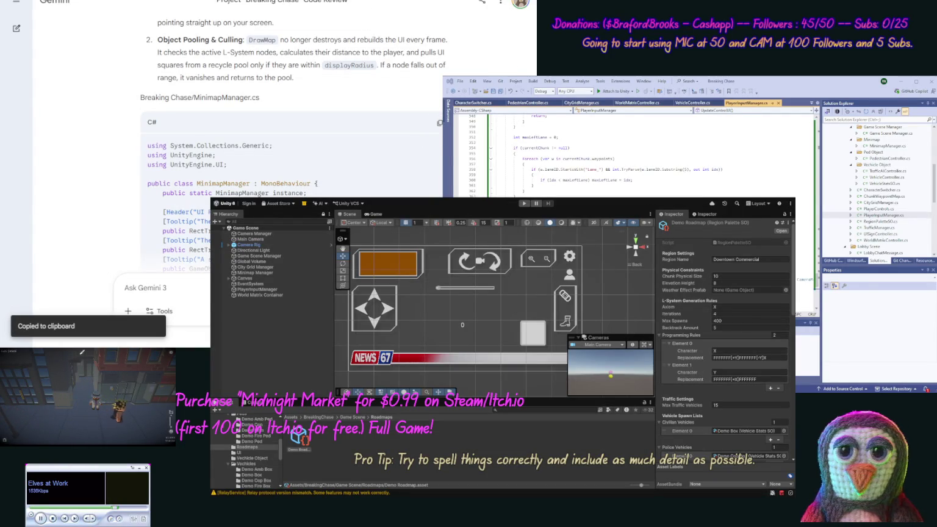
pyautogui.doubleClick(887, 146)
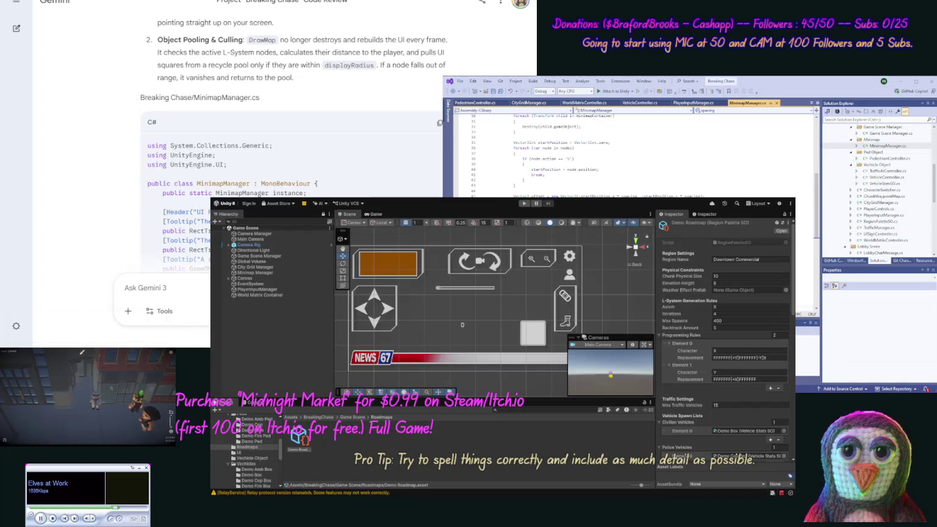
pyautogui.hotkey('ctrl', 'a')
pyautogui.hotkey('ctrl', 'v')
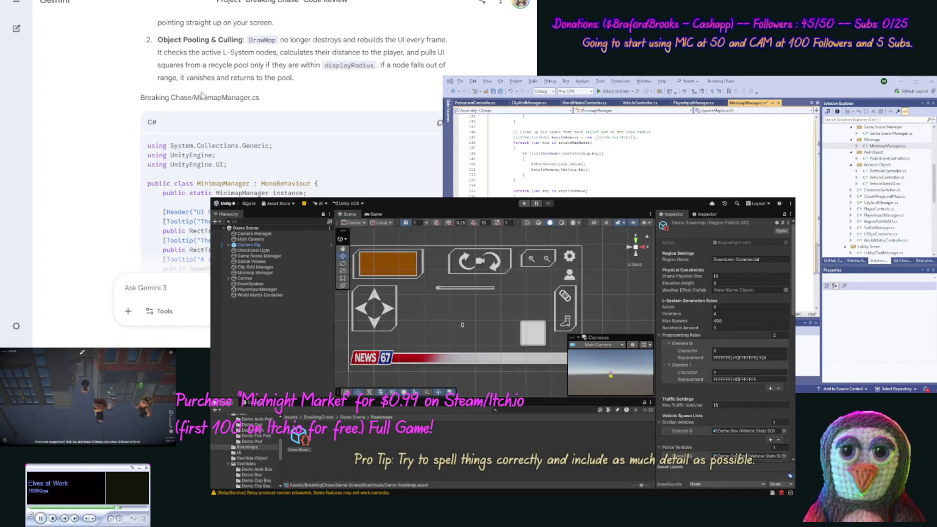
pyautogui.scroll(-2, 104, 193)
pyautogui.scroll(-20, 103, 194)
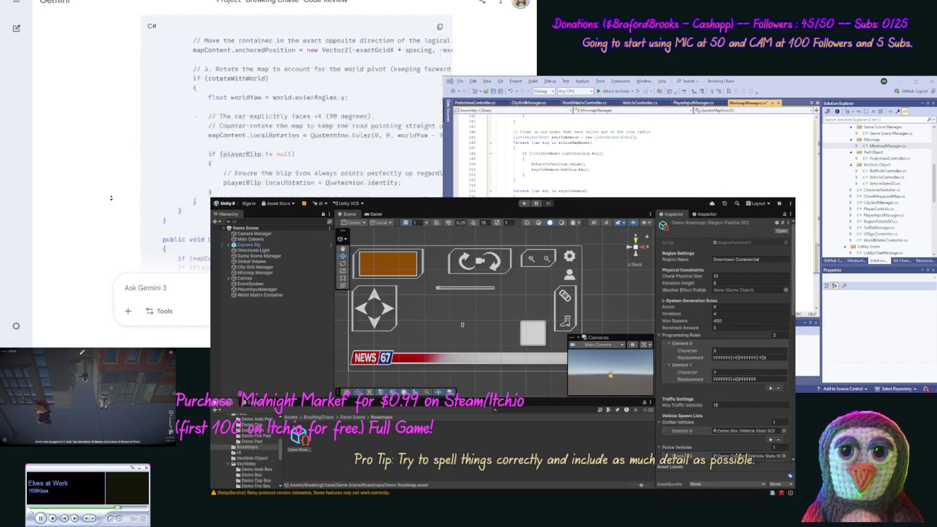
pyautogui.scroll(-5, 111, 198)
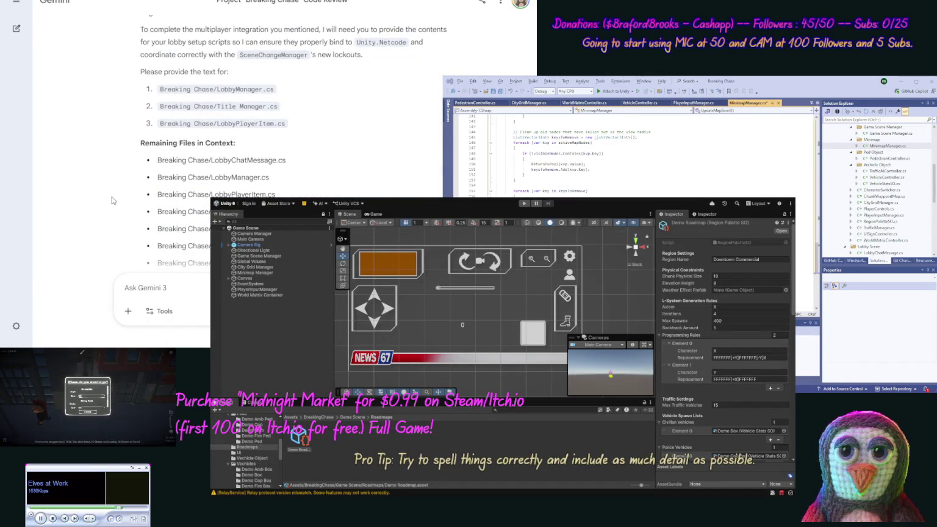
pyautogui.scroll(1, 115, 151)
pyautogui.scroll(1, 115, 151)
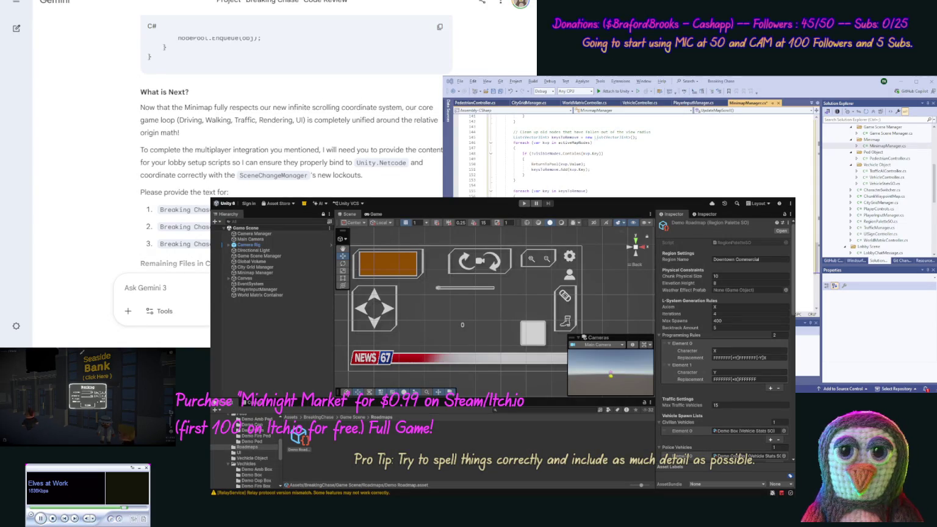
# Start the Gemini prompt with 'Here' and the LobbyManager.cs code wrapped in code tags
pyautogui.moveTo(933, 181); pyautogui.dragTo(933, 189)
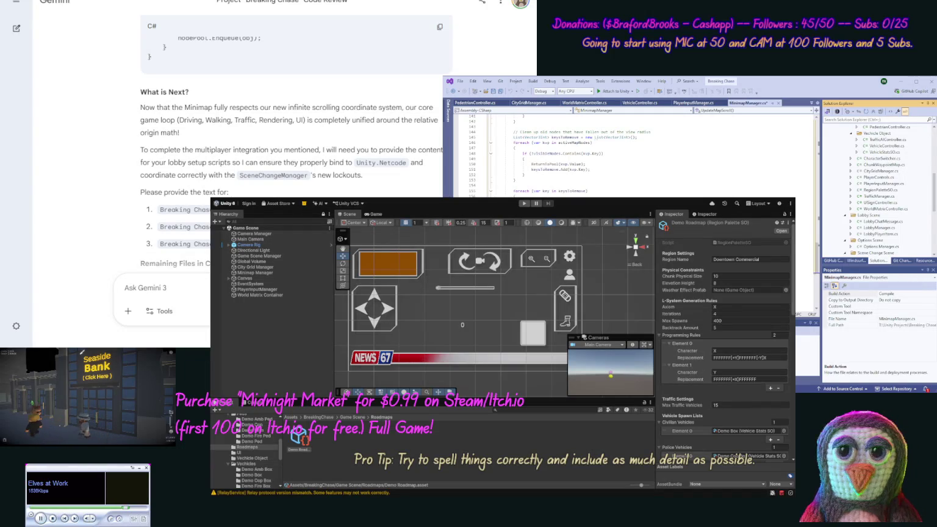
pyautogui.click(92, 145)
pyautogui.doubleClick(878, 228)
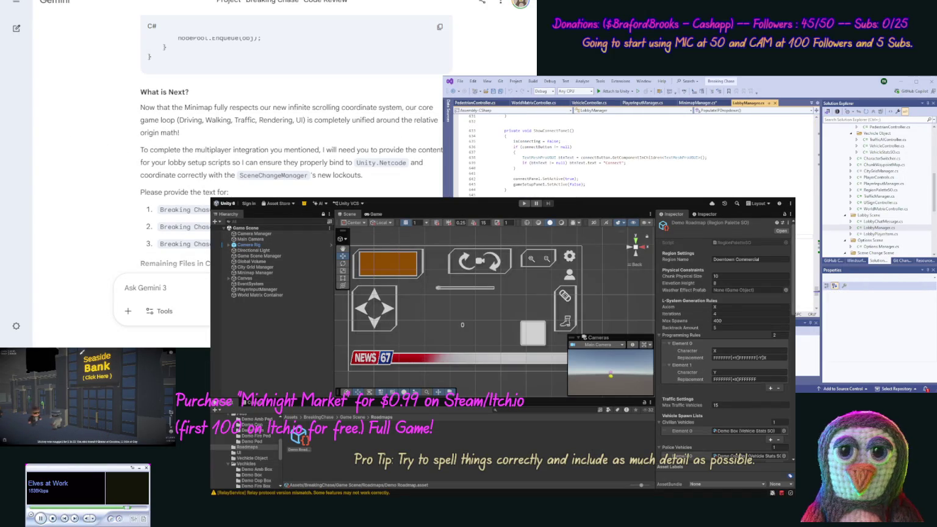
pyautogui.click(158, 288)
pyautogui.write('Here ')
pyautogui.write('[co')
pyautogui.hotkey('ctrl', 'v')
pyautogui.write('[/cod')
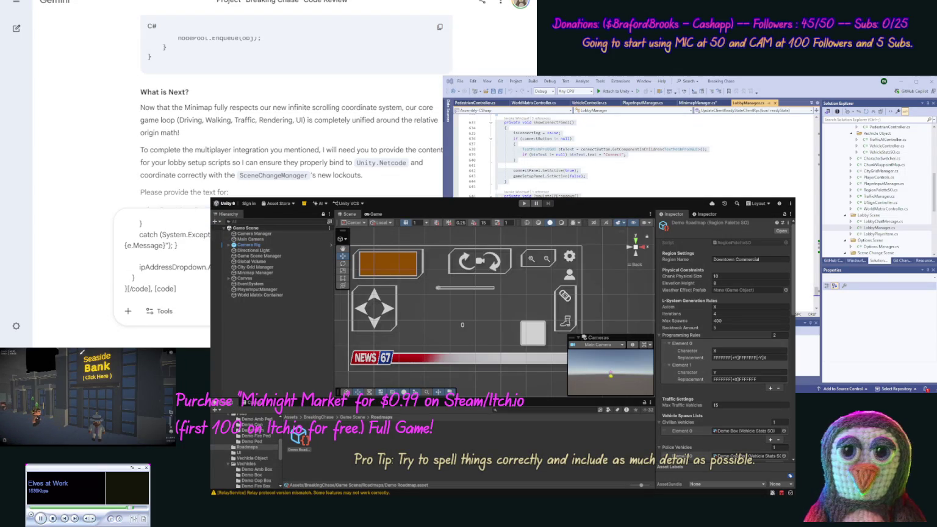
pyautogui.hotkey('ctrl', 'a')
pyautogui.hotkey('alt', 'Tab')
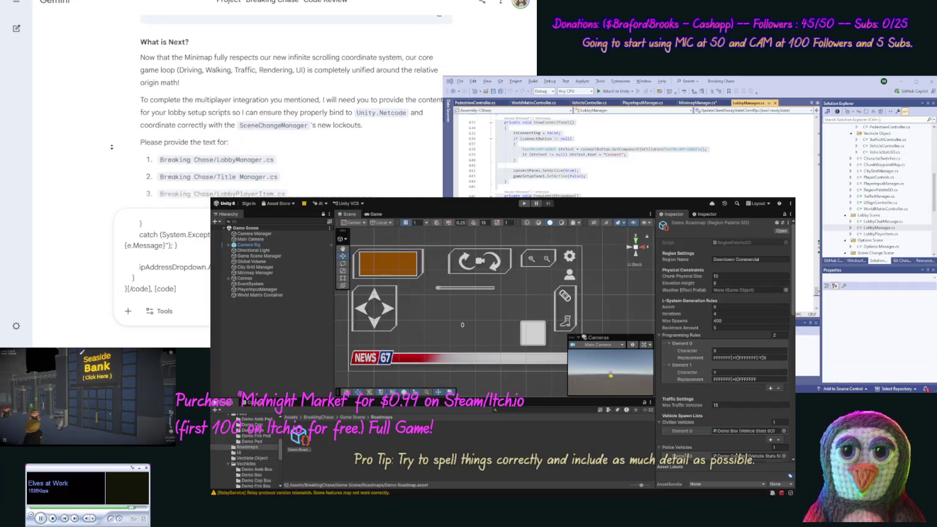
# Add the LobbyPlayerItem.cs code to the prompt, followed by another opening [code] tag
pyautogui.doubleClick(881, 233)
pyautogui.hotkey('ctrl', 'a')
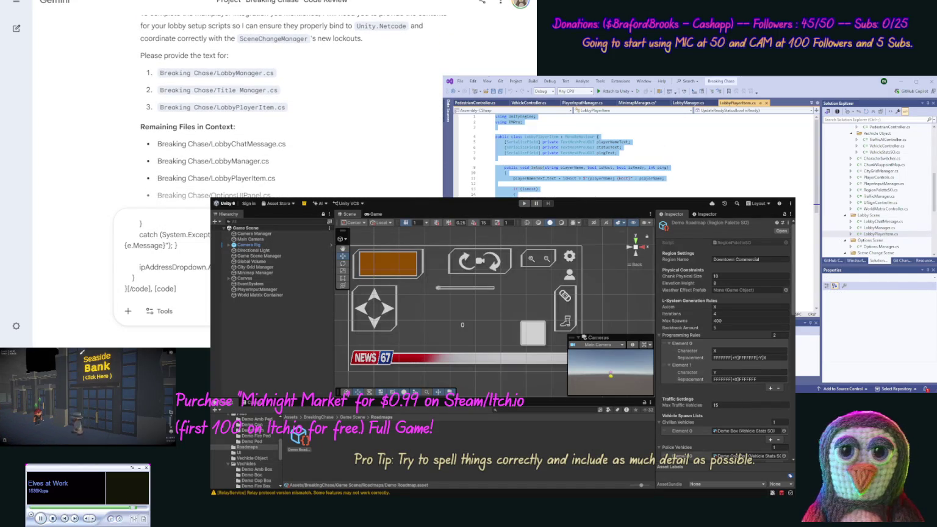
pyautogui.click(138, 273)
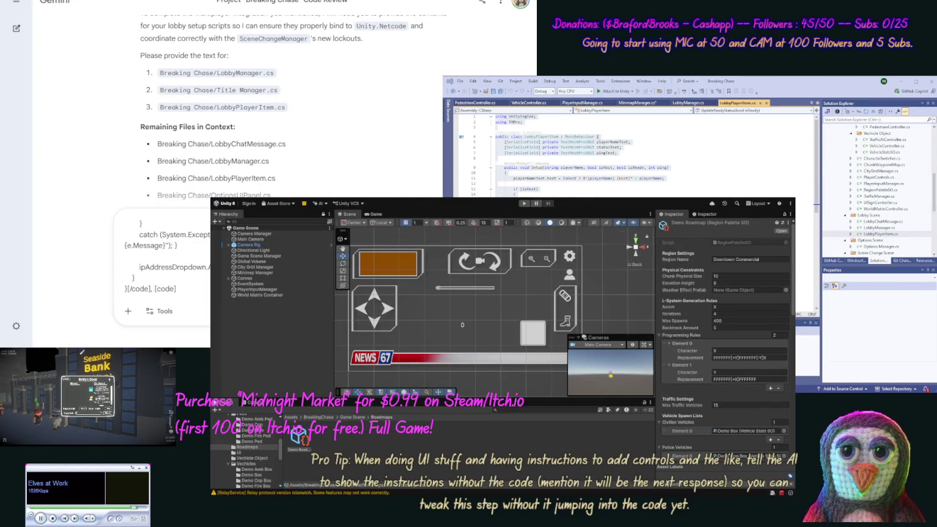
pyautogui.hotkey('ctrl', 'v')
pyautogui.write('ode], ')
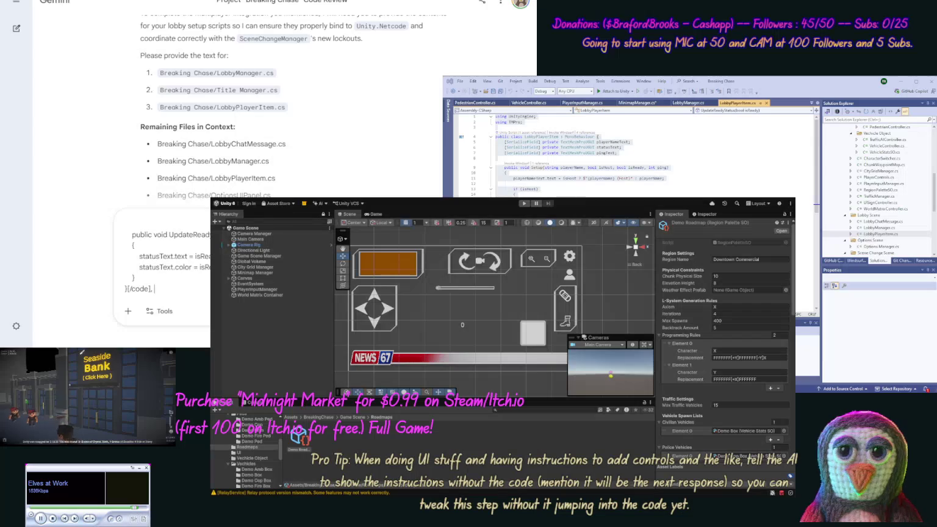
pyautogui.write('[code]')
pyautogui.hotkey('alt', 'Tab')
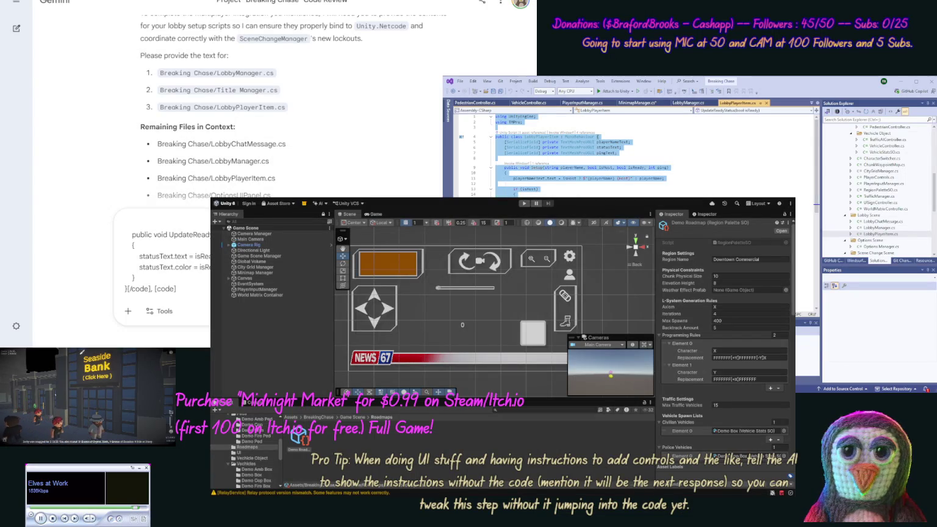
# Add the Title Manager.cs code, close its code tag, and send all three scripts
pyautogui.click(891, 233)
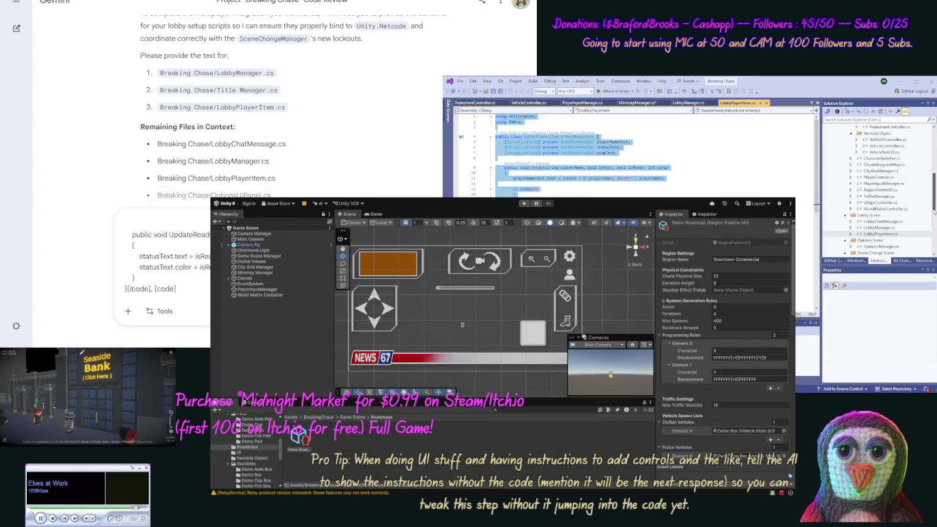
pyautogui.scroll(-2, 933, 220)
pyautogui.scroll(-1, 932, 220)
pyautogui.doubleClick(878, 240)
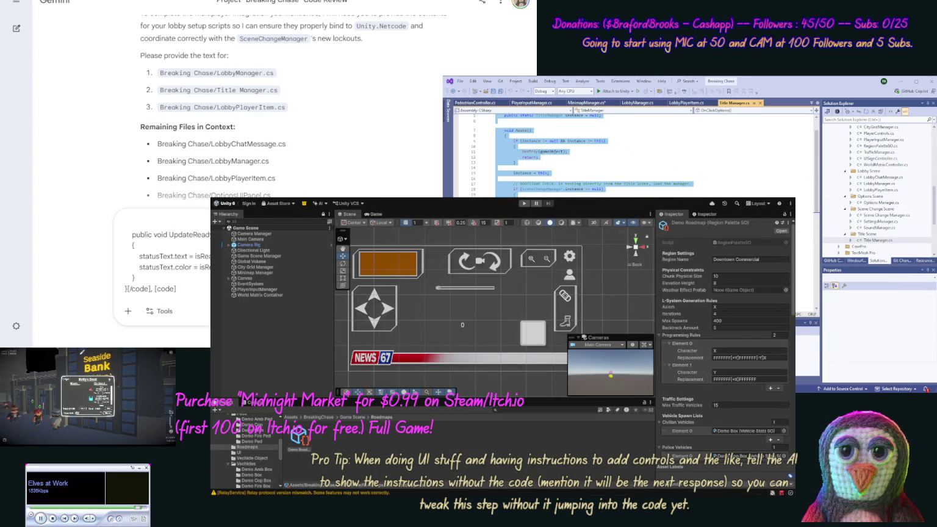
pyautogui.hotkey('alt', 'Tab')
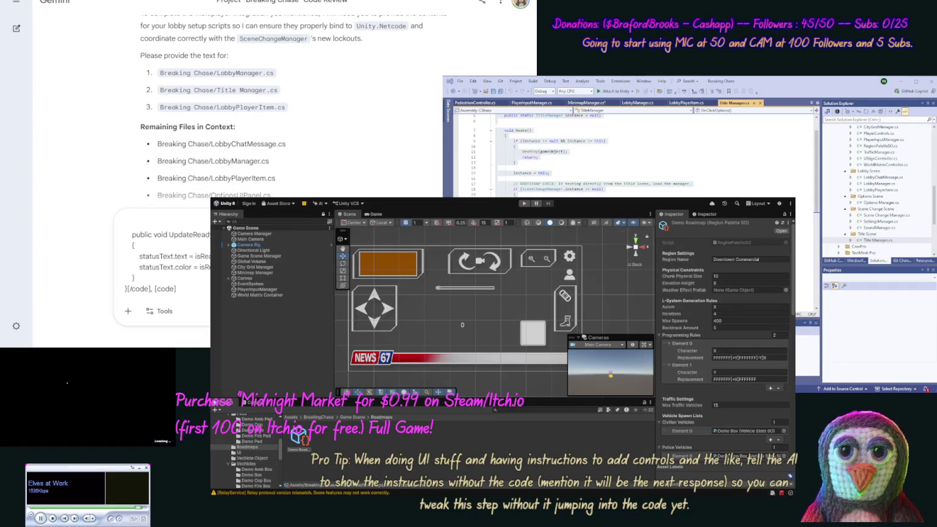
pyautogui.hotkey('ctrl', 'v')
pyautogui.write('od')
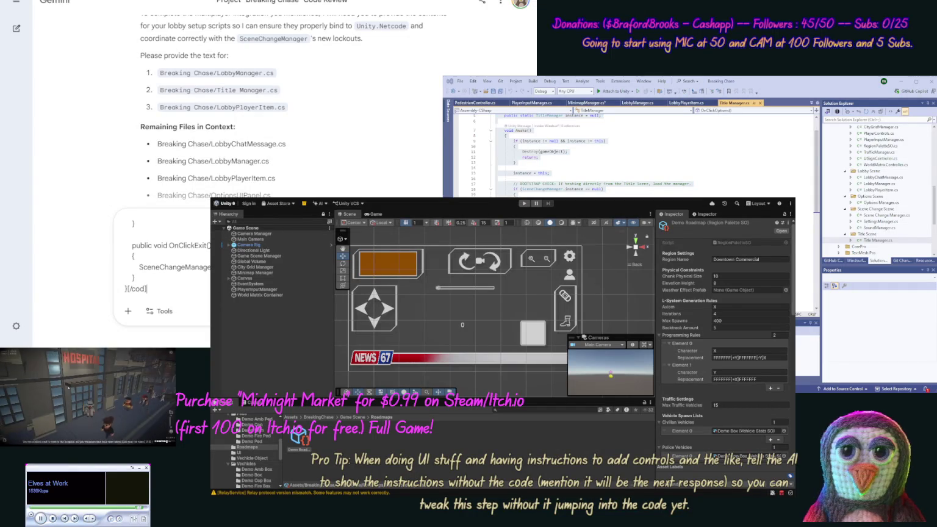
pyautogui.press('BackSpace')
pyautogui.press('BackSpace')
pyautogui.write('de')
pyautogui.press('BackSpace')
pyautogui.press('BackSpace')
pyautogui.write('od')
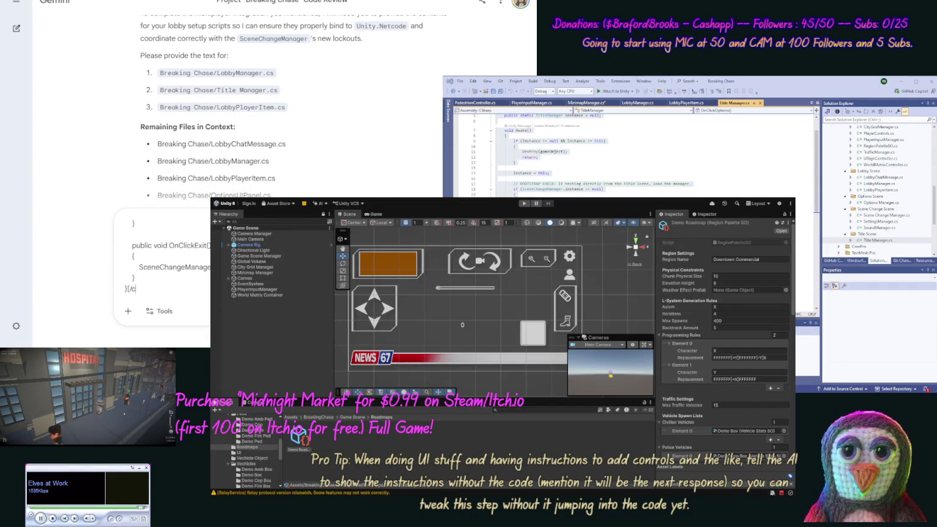
pyautogui.write('e]')
pyautogui.press('Return')
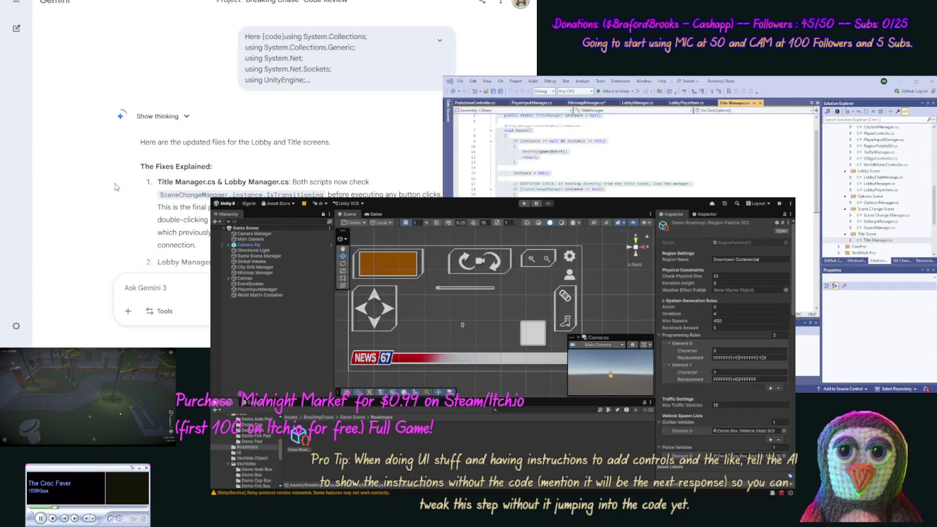
# Read down Gemini's explanation of the updated Lobby and Title Manager scripts
pyautogui.scroll(-2, 114, 201)
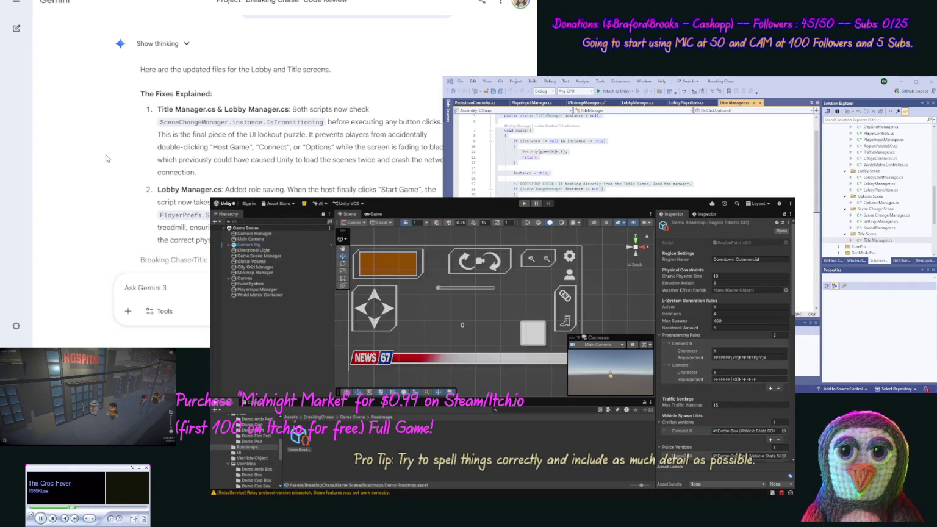
# Overwrite Title Manager.cs in Visual Studio with Gemini's revised Title Manager code
pyautogui.scroll(-2, 109, 194)
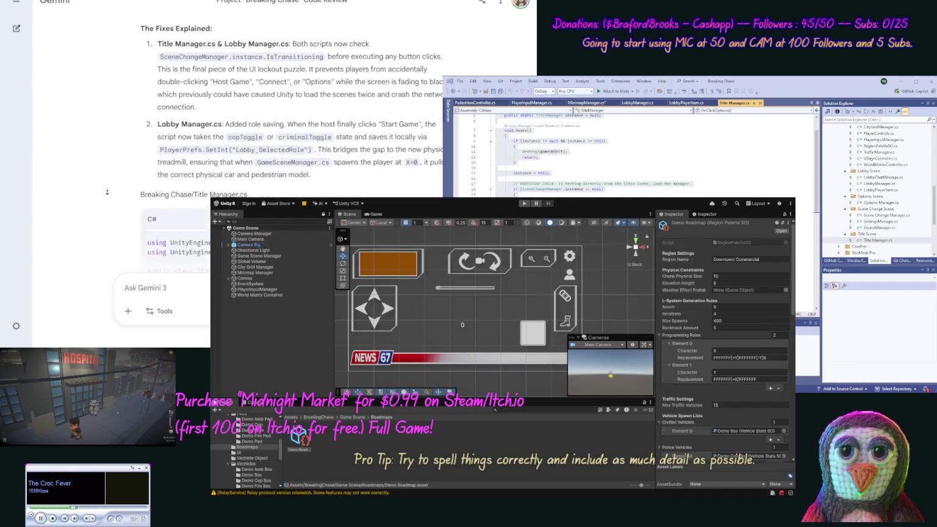
pyautogui.click(439, 165)
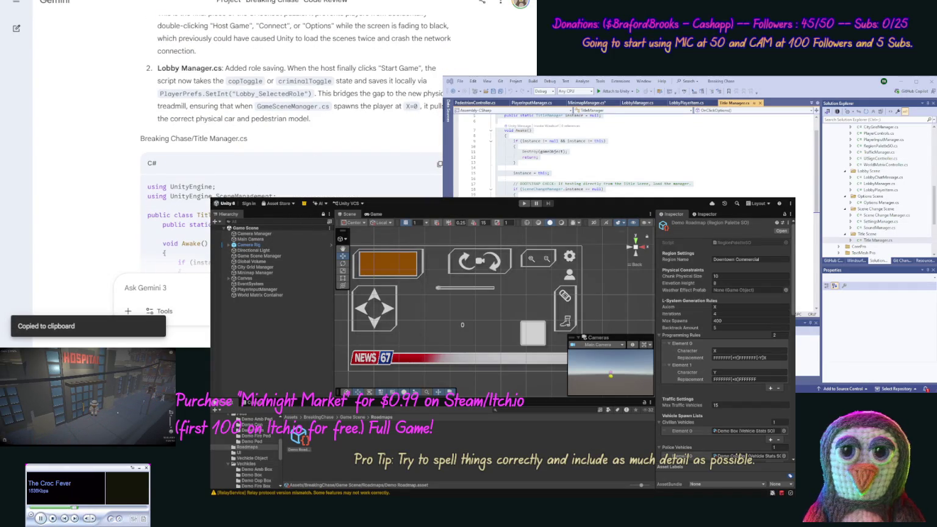
pyautogui.click(806, 224)
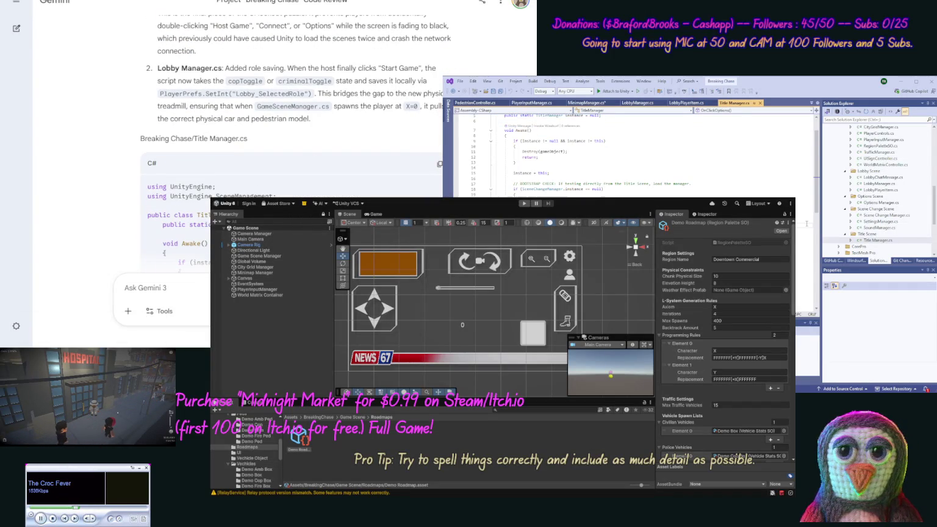
pyautogui.hotkey('ctrl', 'a')
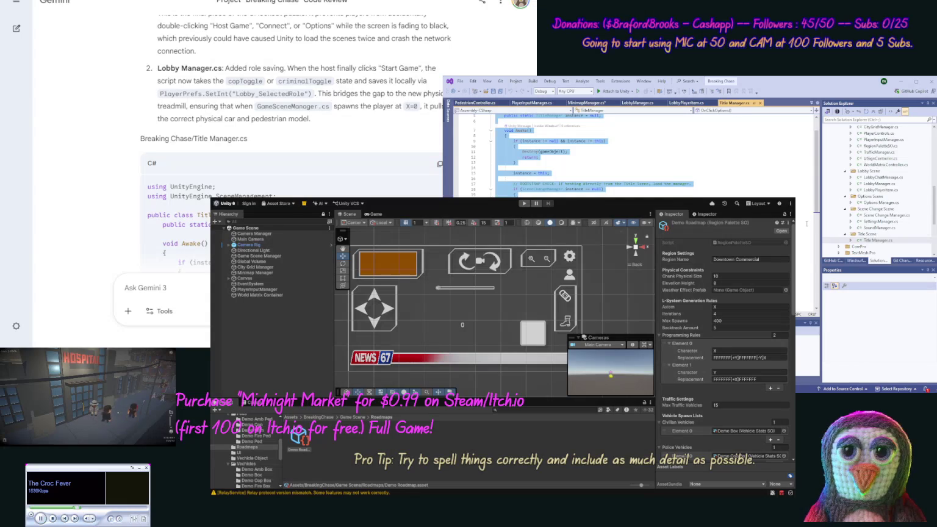
pyautogui.hotkey('ctrl', 'v')
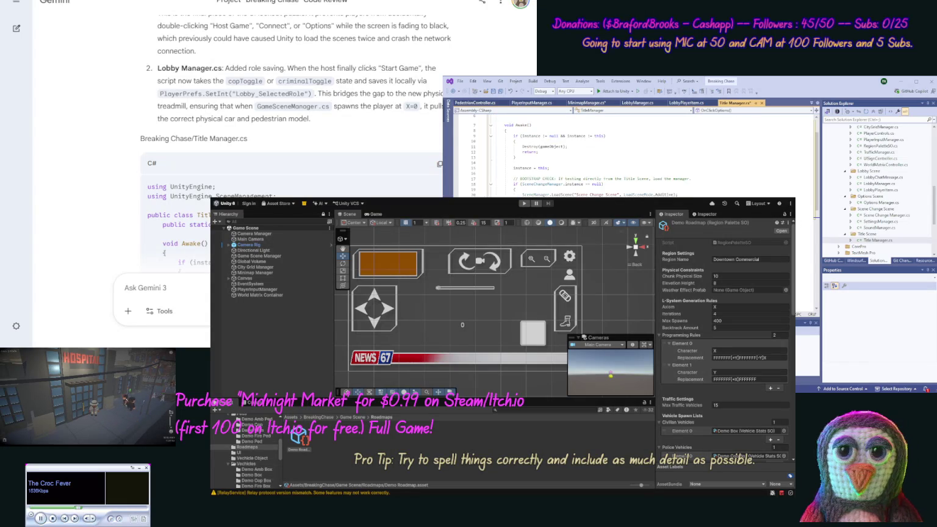
pyautogui.scroll(-10, 125, 155)
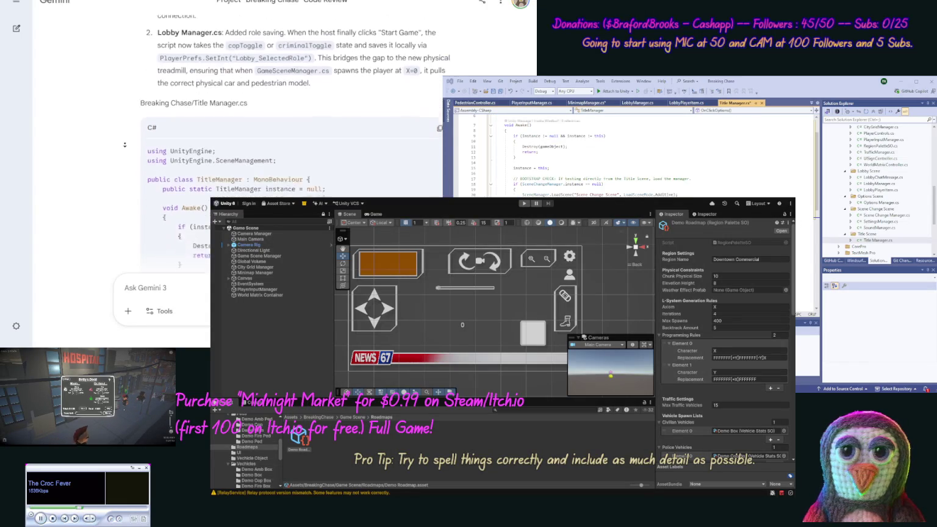
pyautogui.scroll(-3, 125, 155)
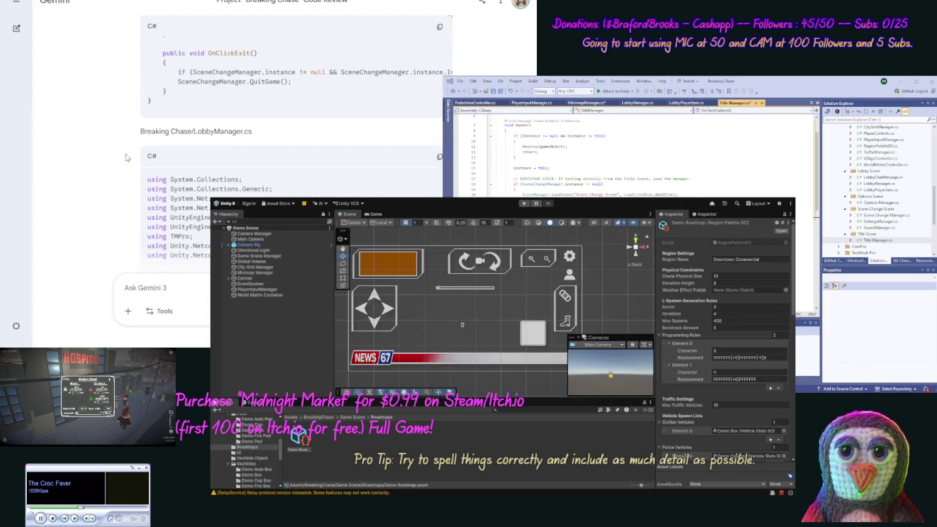
# Replace LobbyManager.cs's contents with Gemini's revised LobbyManager.cs code
pyautogui.click(439, 157)
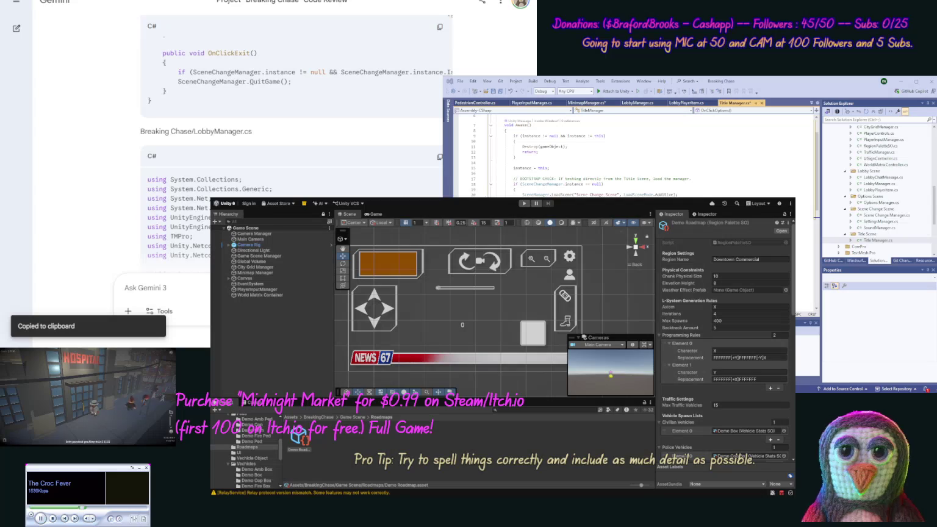
pyautogui.click(881, 183)
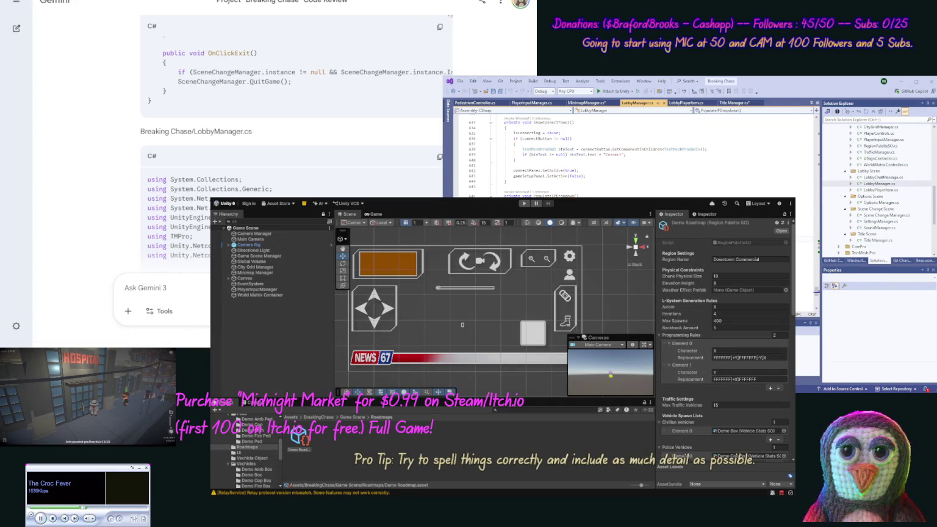
pyautogui.hotkey('ctrl', 'a')
pyautogui.hotkey('ctrl', 'v')
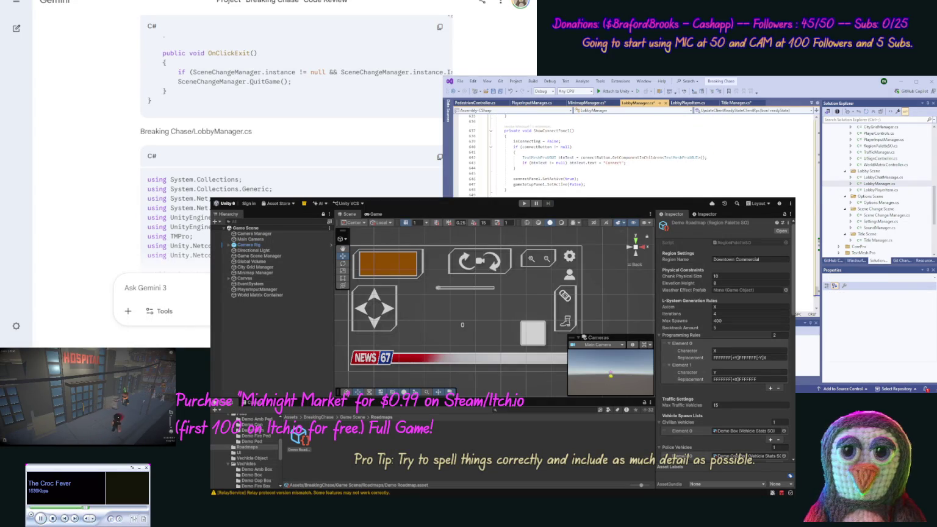
# Scroll Gemini's reply down to the revised LobbyPlayerItem.cs code
pyautogui.scroll(-7, 108, 175)
pyautogui.scroll(-10, 108, 175)
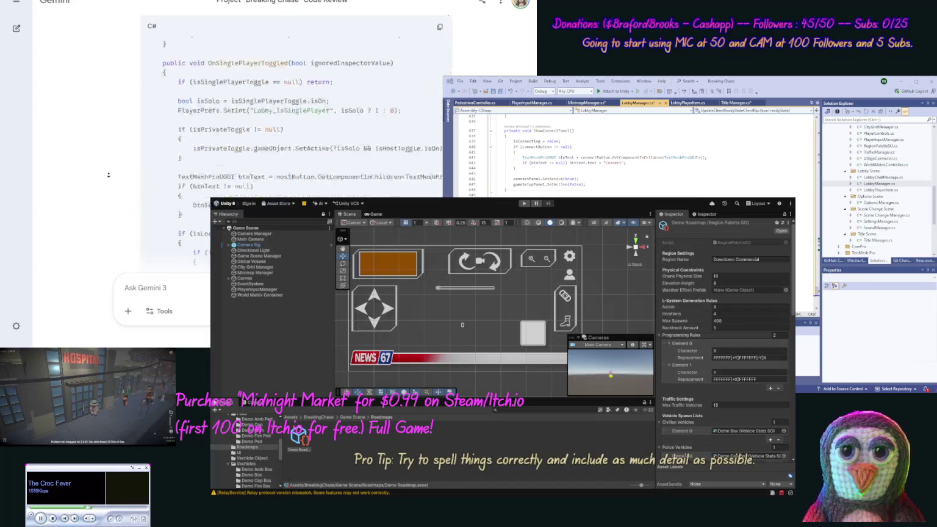
pyautogui.scroll(-8, 109, 176)
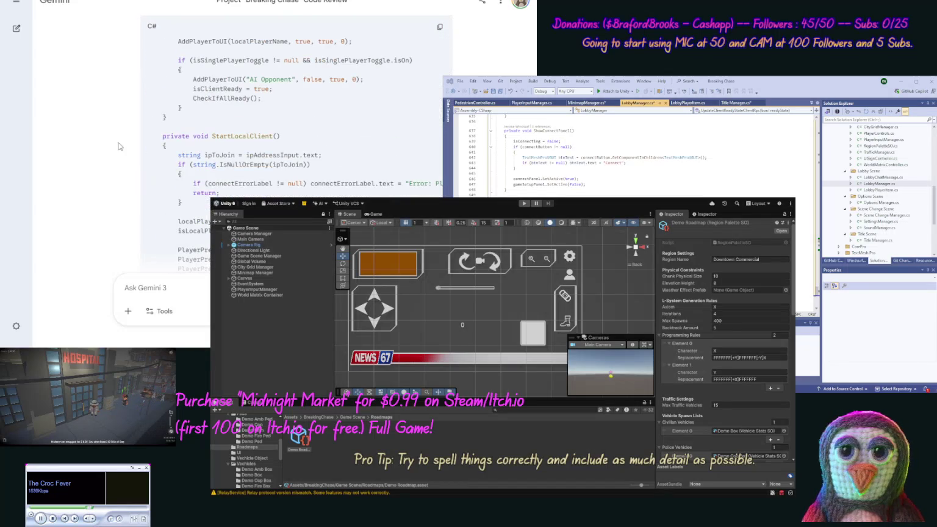
pyautogui.scroll(-10, 118, 182)
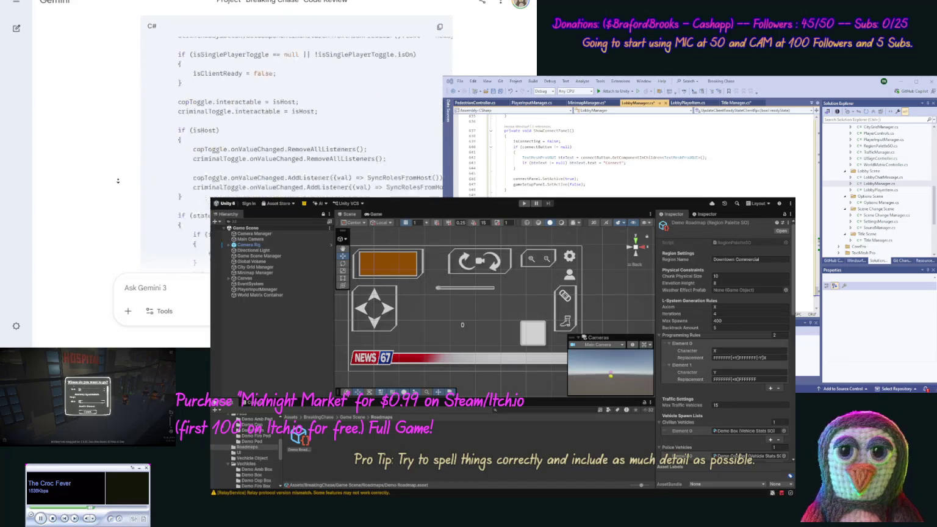
pyautogui.scroll(-10, 116, 154)
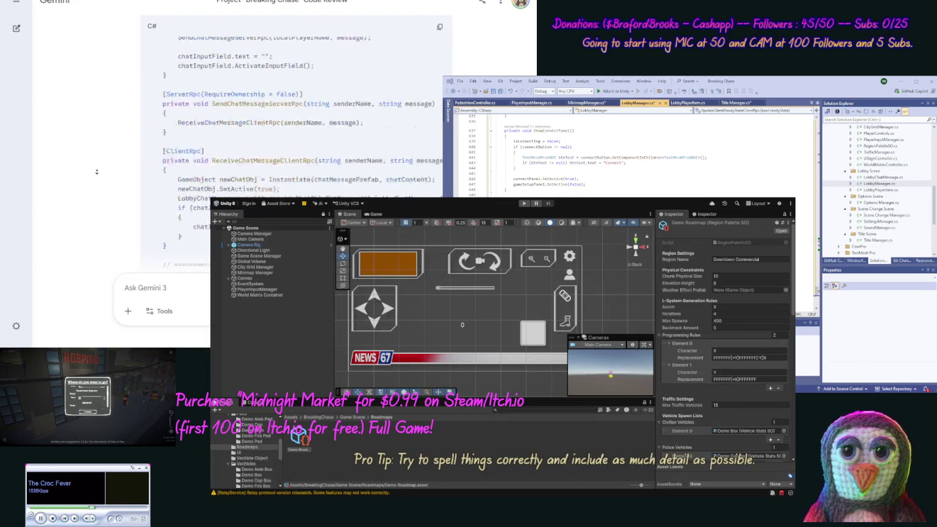
pyautogui.scroll(-10, 97, 171)
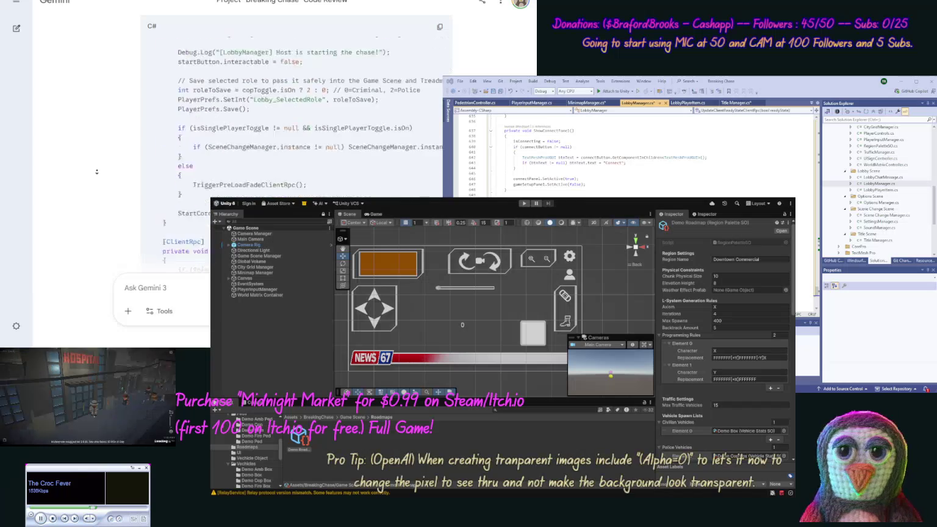
pyautogui.scroll(-10, 96, 172)
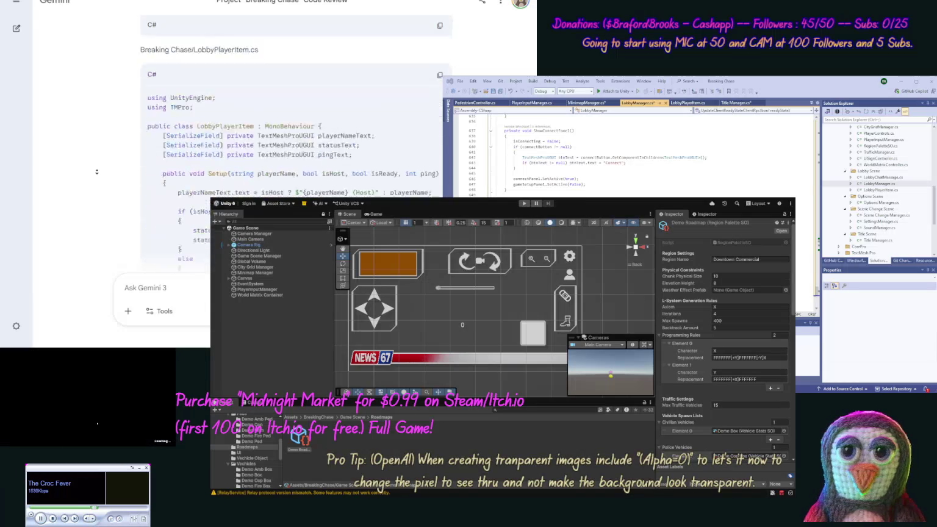
# Paste Gemini's revised LobbyPlayerItem.cs code over the old file and save all scripts
pyautogui.click(440, 49)
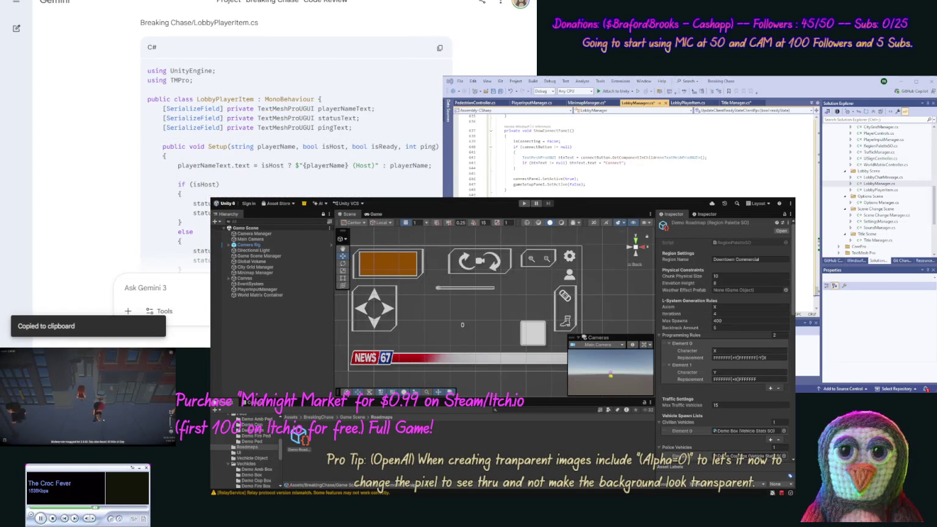
pyautogui.click(878, 189)
pyautogui.hotkey('ctrl', 'a')
pyautogui.click(585, 167)
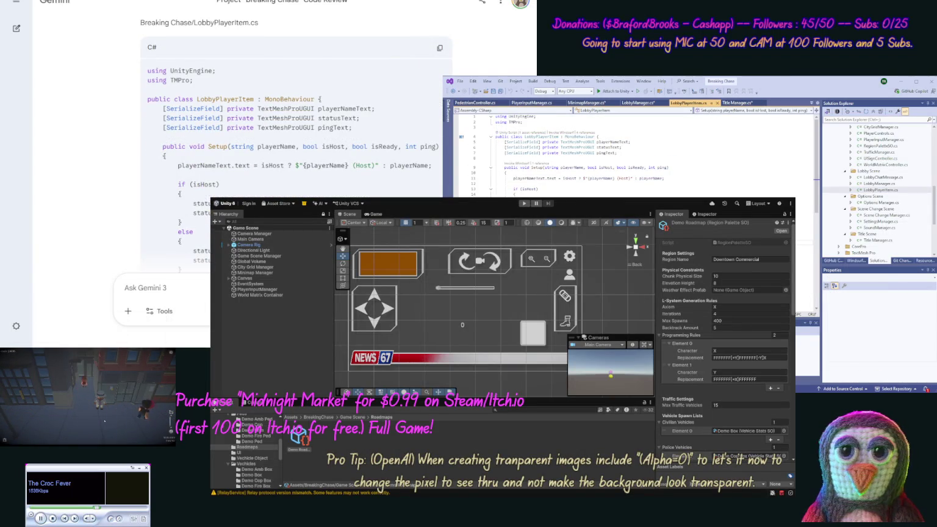
pyautogui.hotkey('ctrl', 'a')
pyautogui.hotkey('ctrl', 'v')
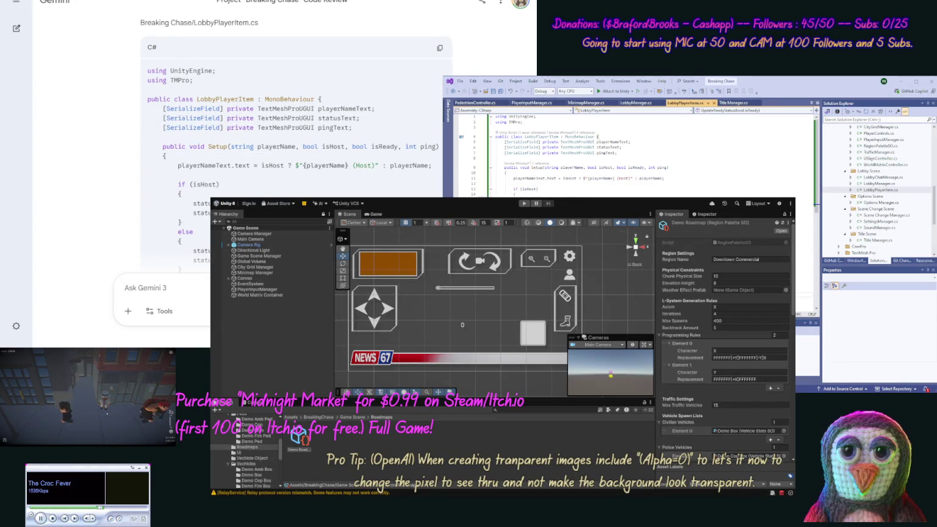
pyautogui.hotkey('ctrl', 'shift', 's')
pyautogui.scroll(-10, 116, 91)
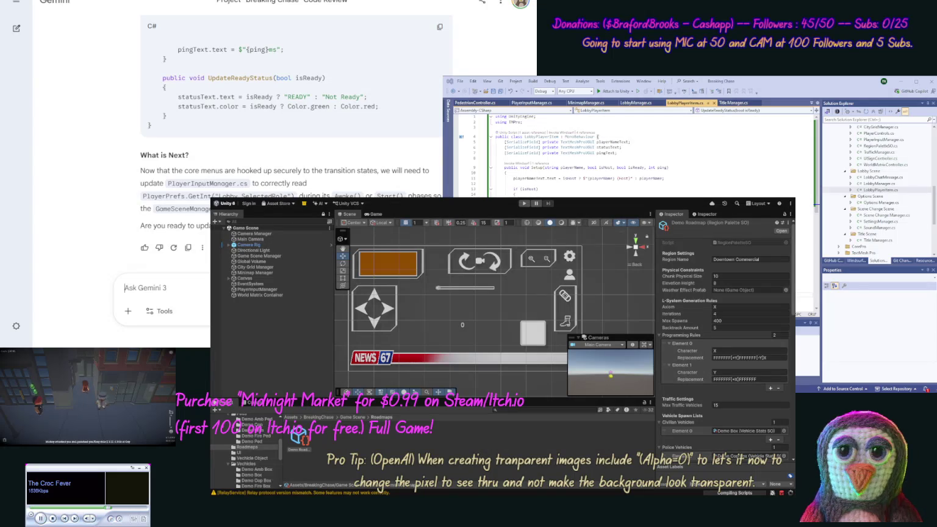
# Send Gemini 'yes update [code]' followed by the PlayerInputManager.cs script code
pyautogui.write('y')
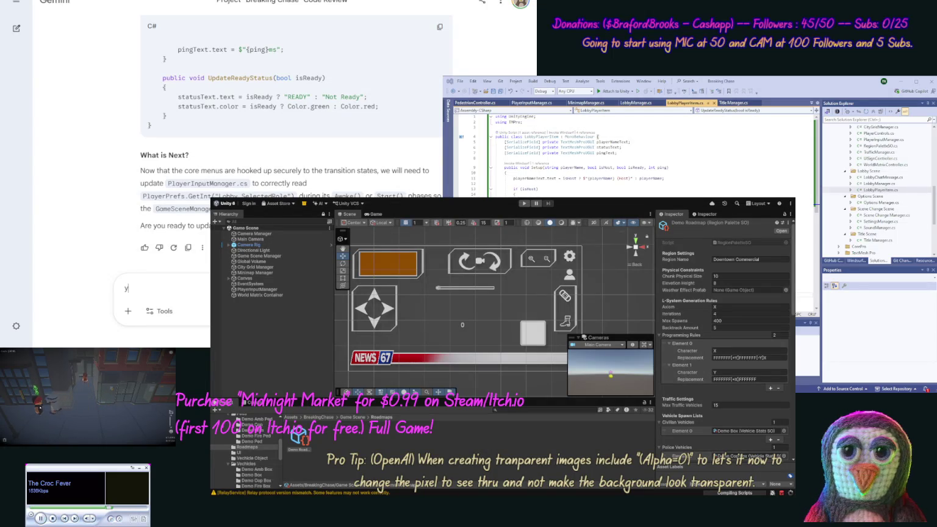
pyautogui.write('es pda')
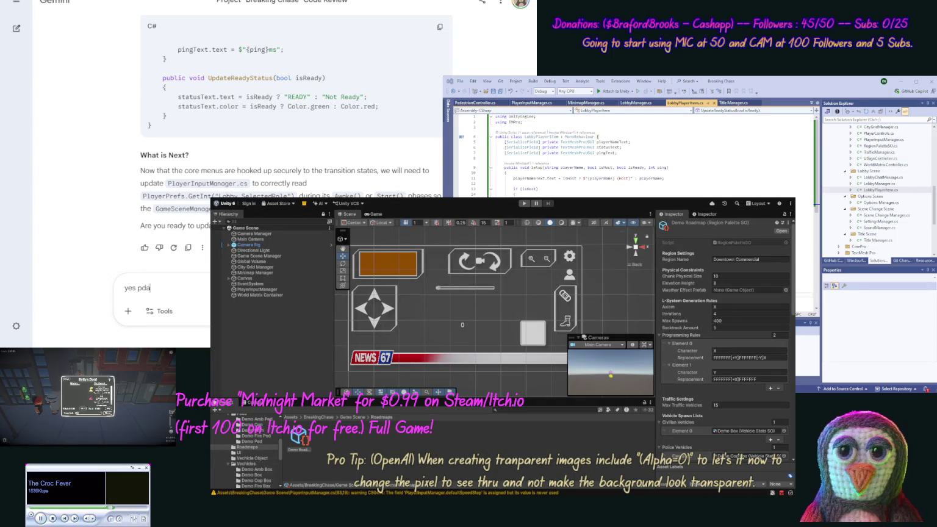
pyautogui.write('te [code]')
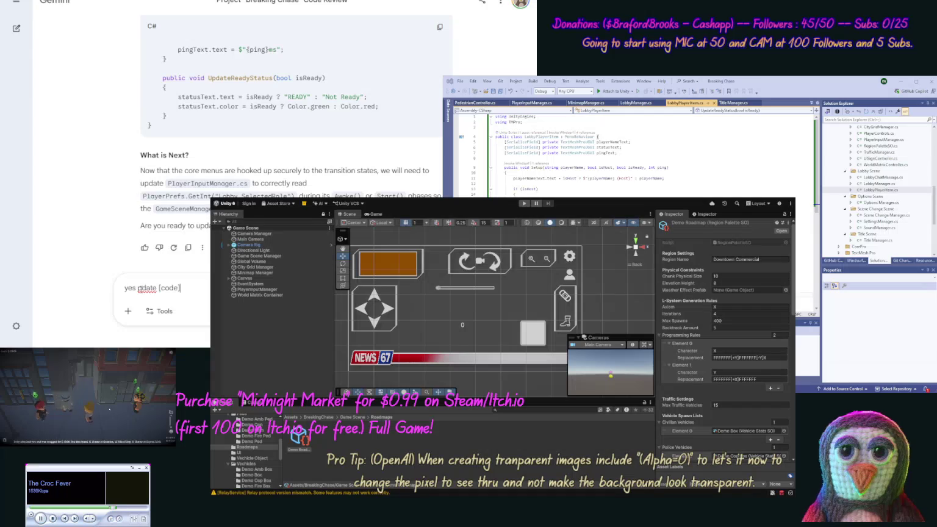
pyautogui.click(138, 288)
pyautogui.write('up')
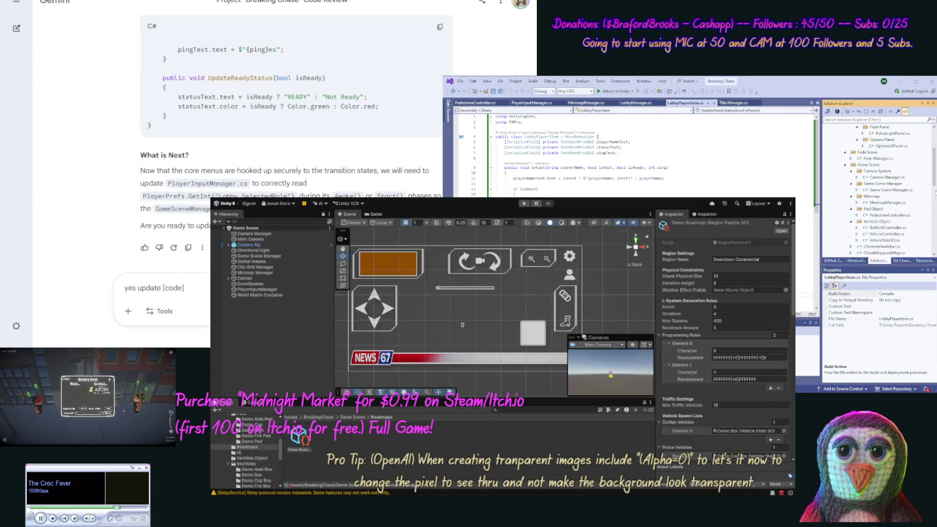
pyautogui.scroll(-4, 892, 231)
pyautogui.doubleClick(885, 202)
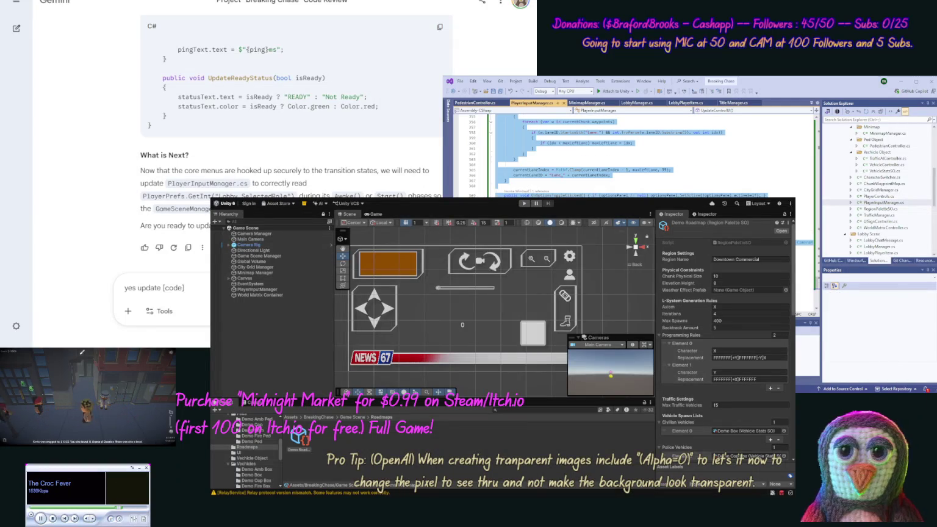
pyautogui.click(139, 287)
pyautogui.hotkey('ctrl', 'v')
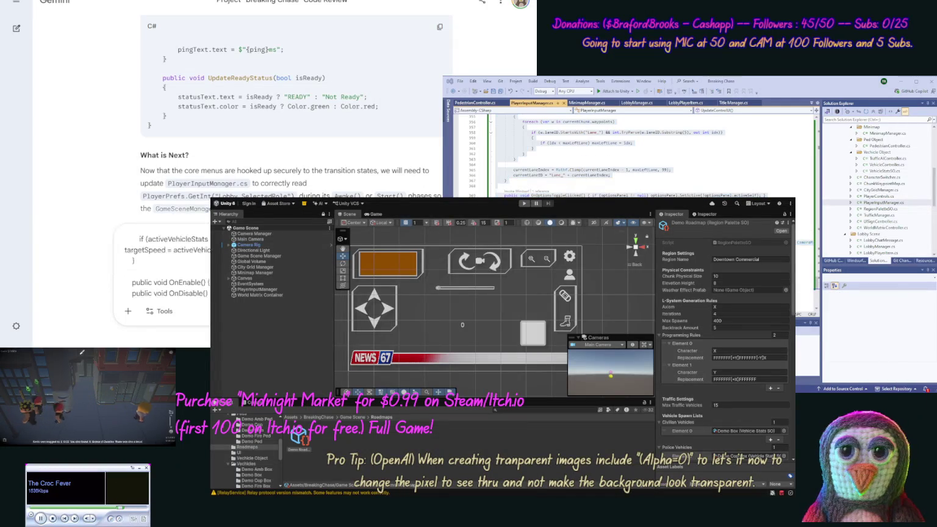
pyautogui.press('Return')
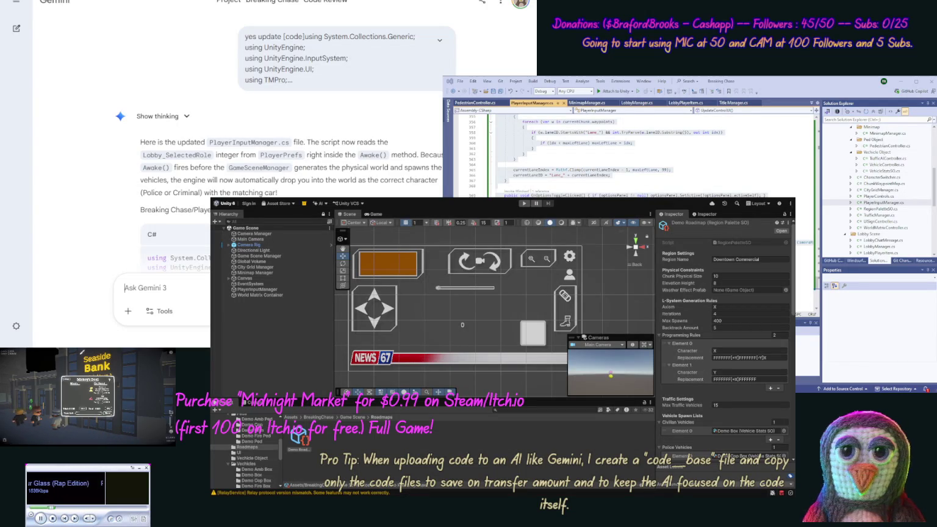
# Replace PlayerInputManager.cs's contents with Gemini's revised code
pyautogui.click(883, 201)
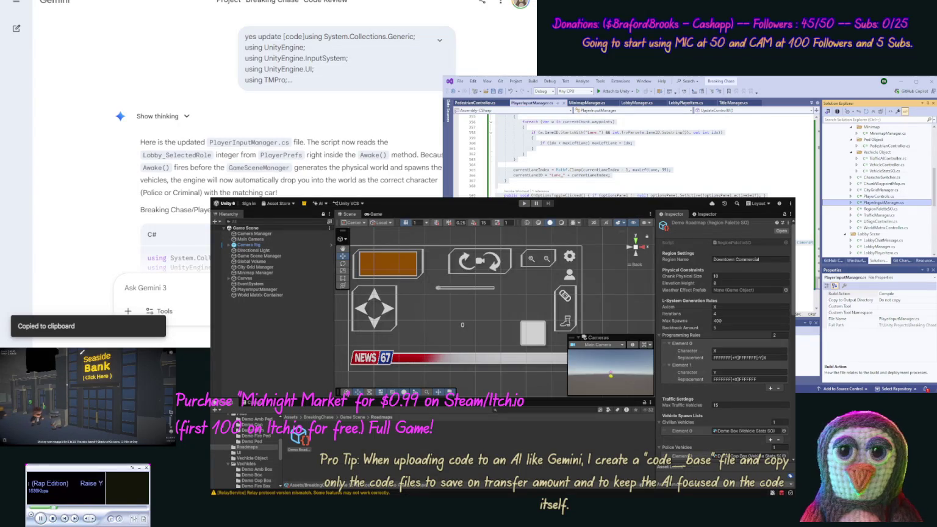
pyautogui.doubleClick(882, 202)
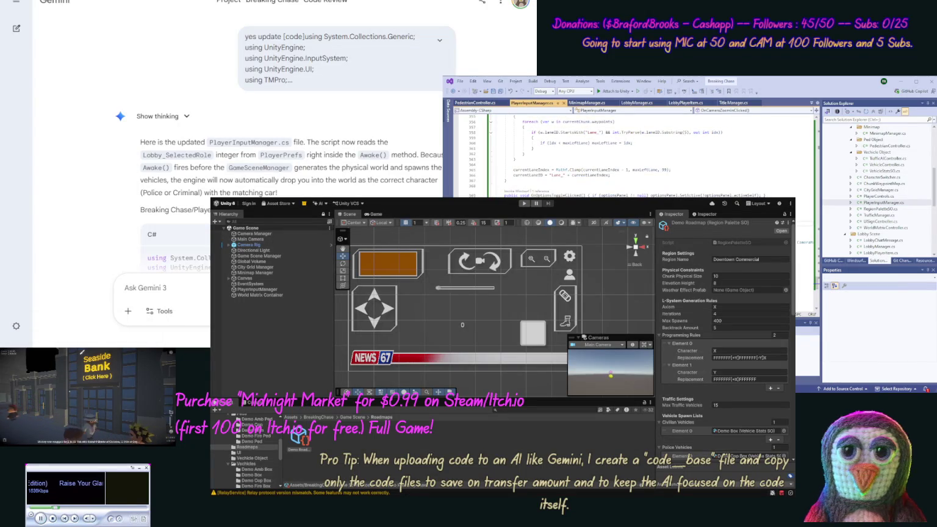
pyautogui.hotkey('ctrl', 'a')
pyautogui.hotkey('ctrl', 'v')
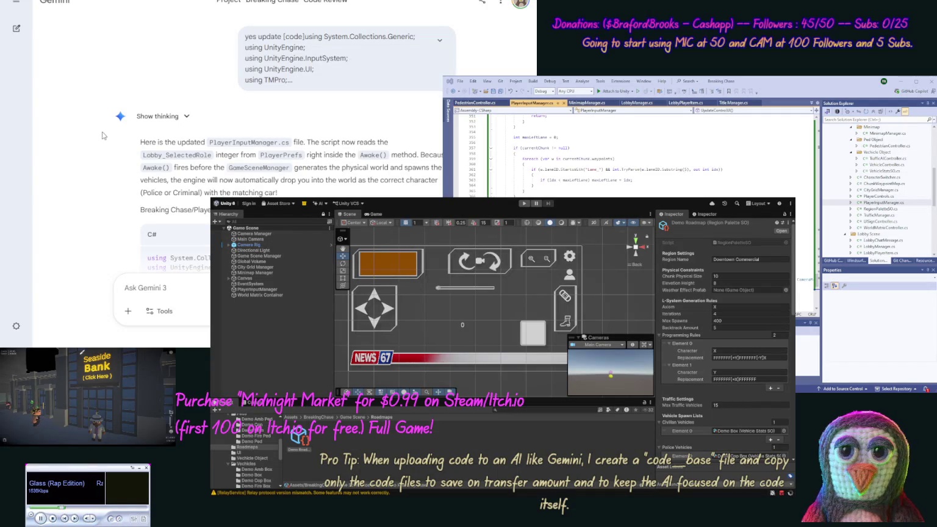
# Review the new code and bring up Unity's console warnings for PlayerInputManager.cs
pyautogui.scroll(-15, 102, 135)
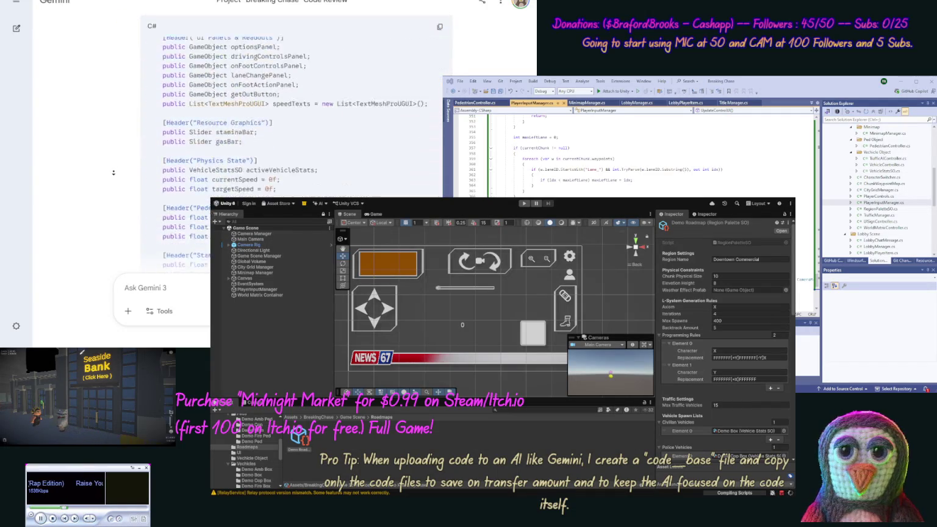
pyautogui.scroll(-10, 113, 173)
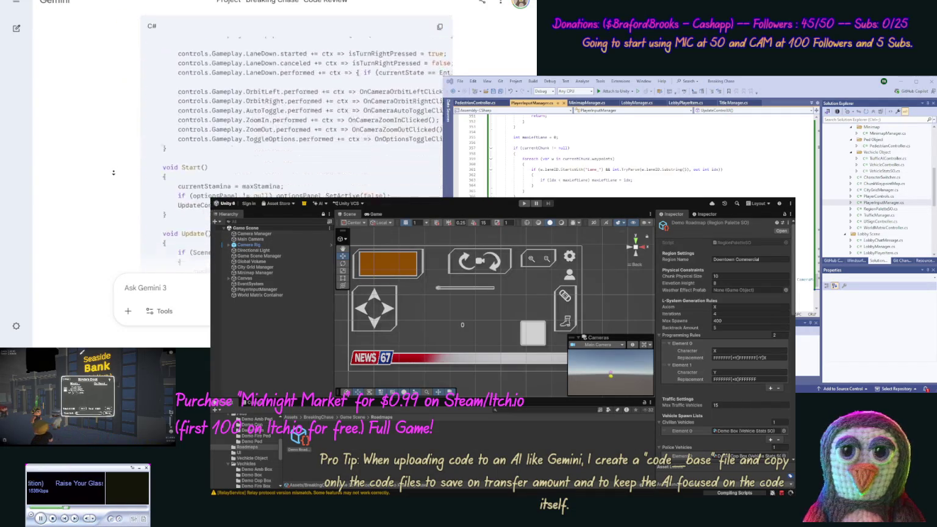
pyautogui.scroll(-10, 113, 172)
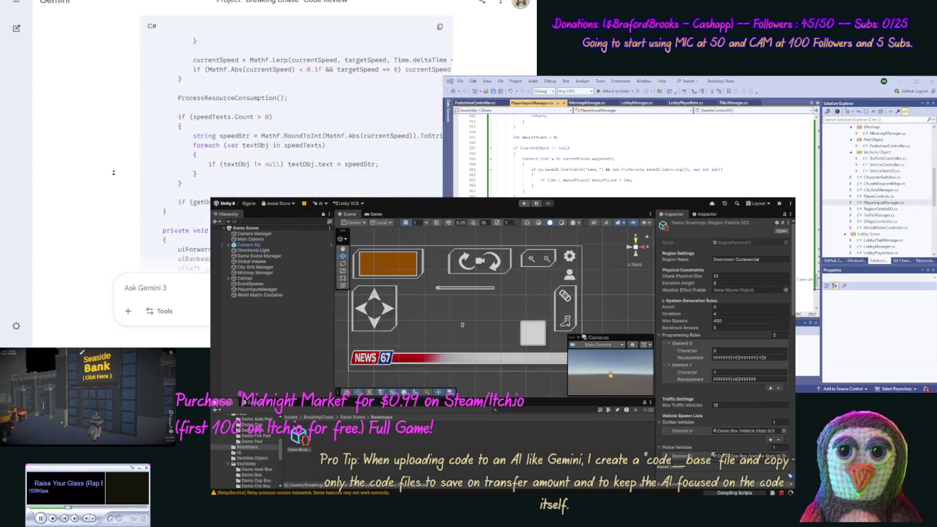
pyautogui.scroll(-10, 113, 173)
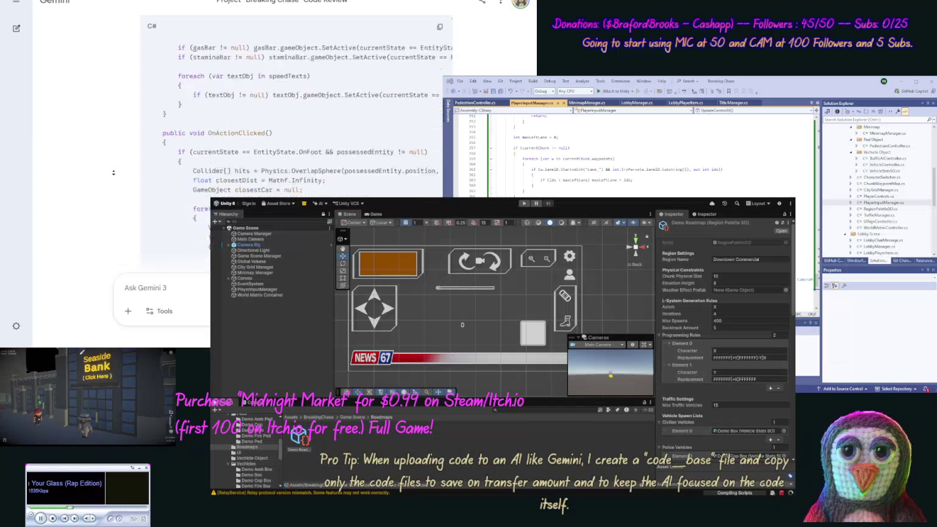
pyautogui.scroll(-10, 113, 172)
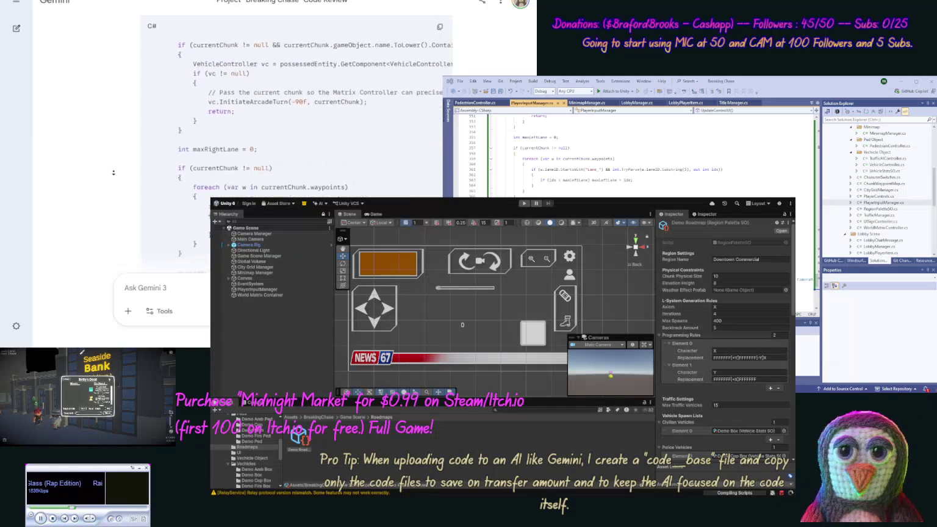
pyautogui.scroll(-15, 112, 173)
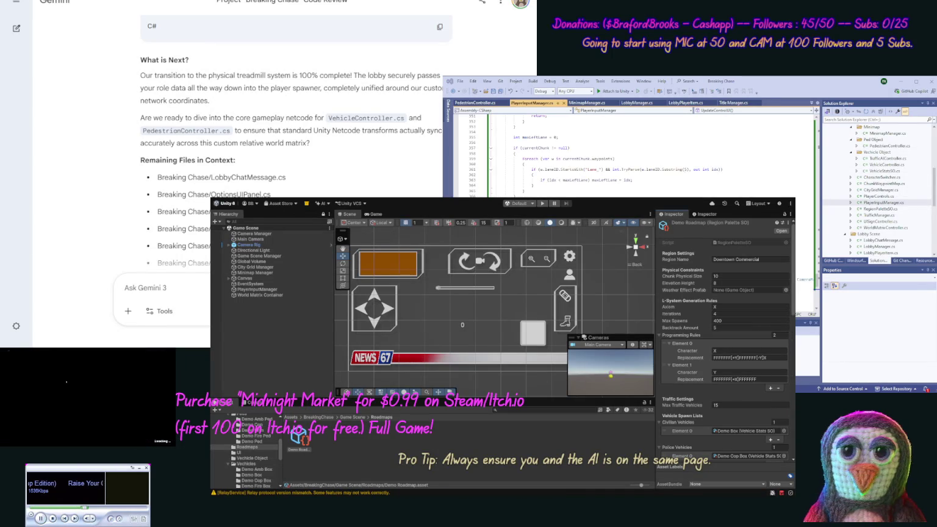
pyautogui.click(266, 401)
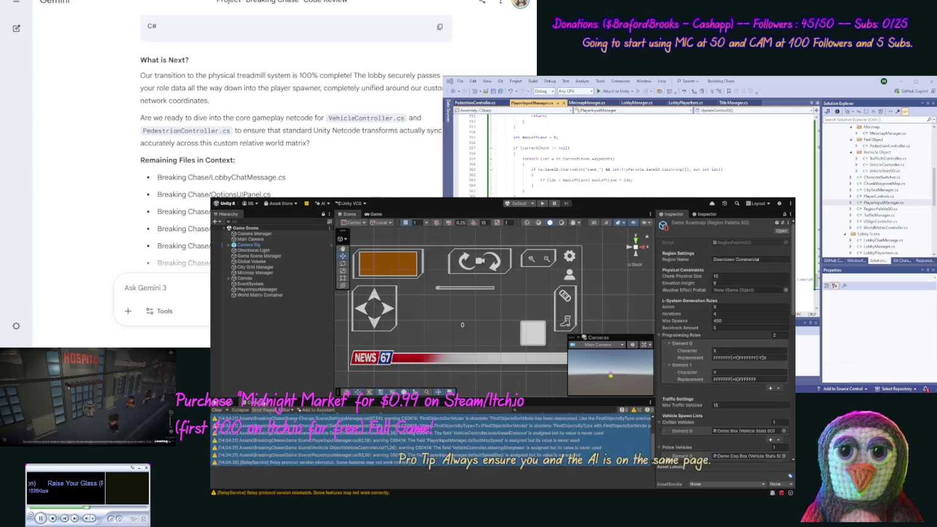
# Clear the console warnings, then end the play-test of the generated city drive
pyautogui.click(220, 410)
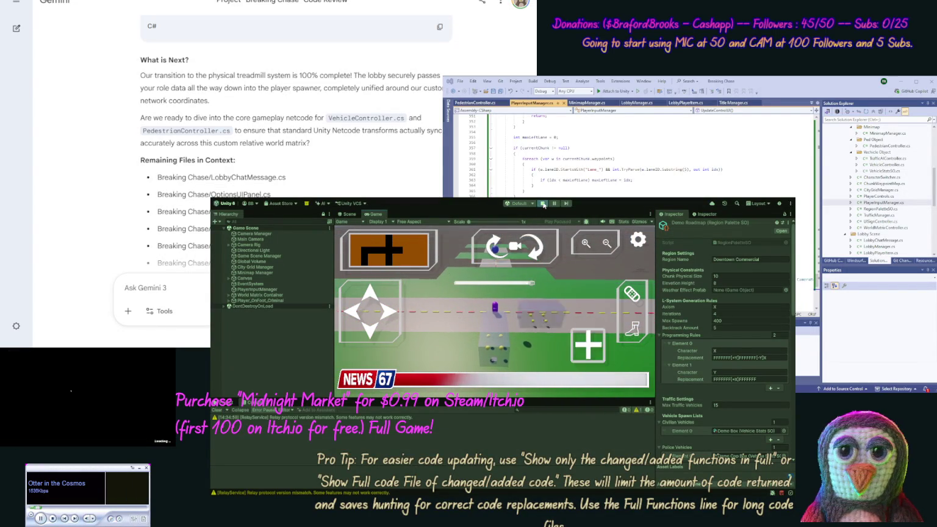
pyautogui.click(543, 205)
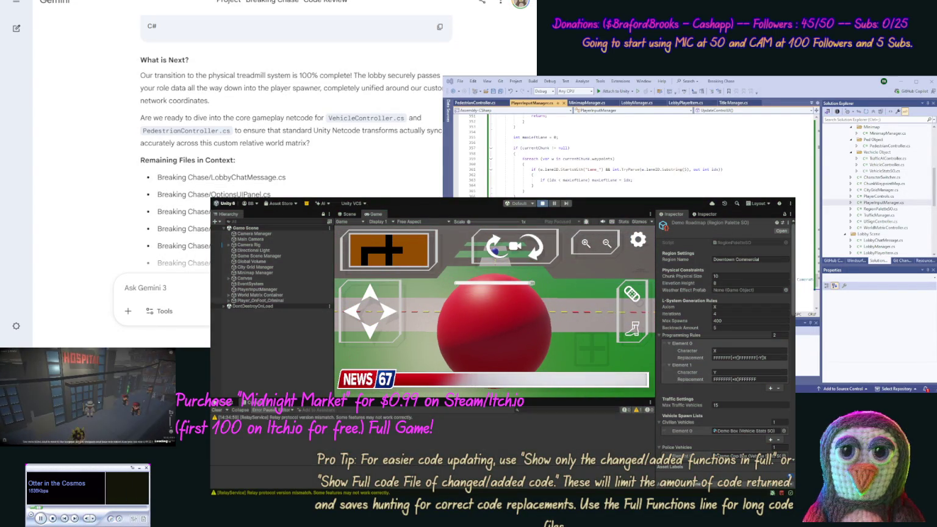
# Ask Gemini why the camera no longer rotates and what was removed, adding 'Do not show code this response.'
pyautogui.write('Wh')
pyautogui.press('BackSpace')
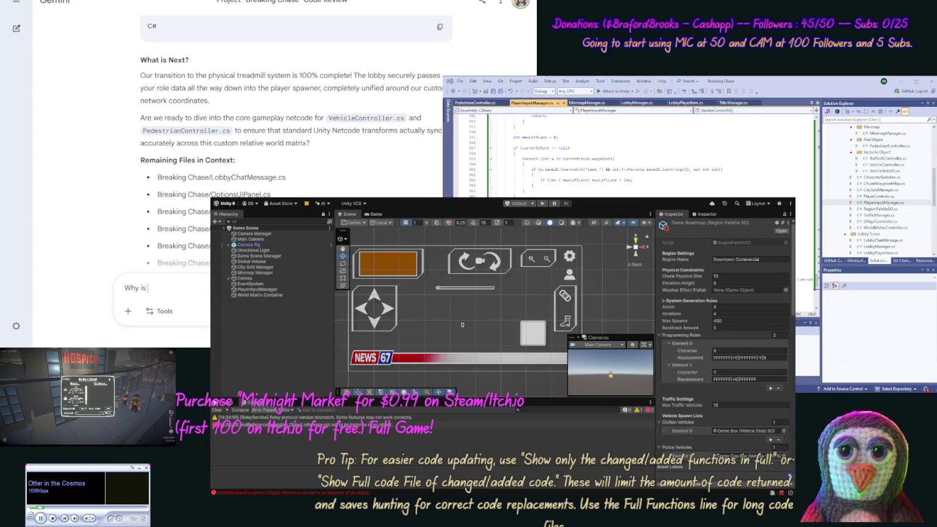
pyautogui.write('camera not lon')
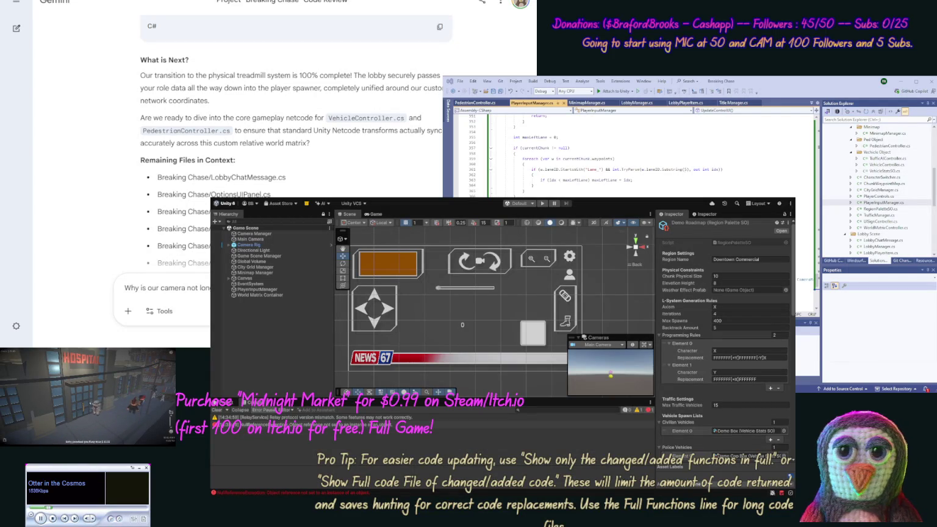
pyautogui.write('remove?')
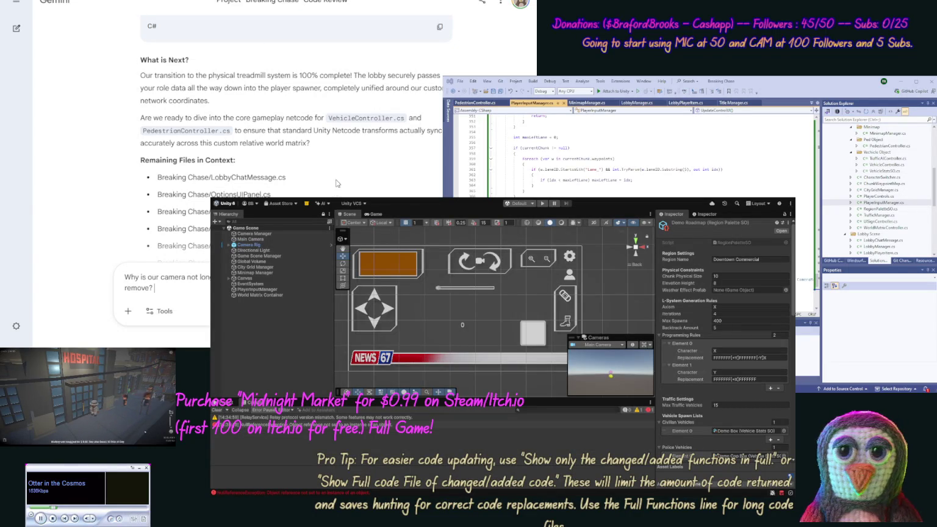
pyautogui.write('Do not show cod')
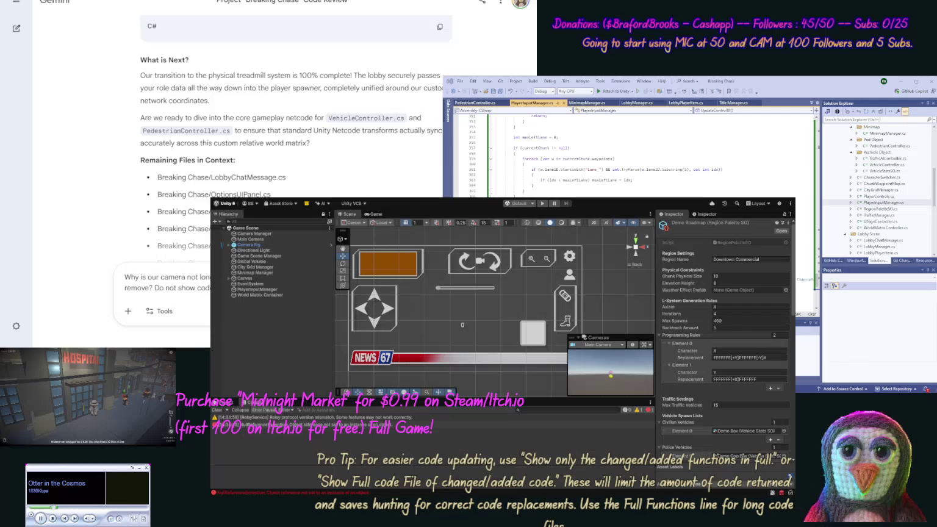
pyautogui.write('e this response.')
pyautogui.press('Return')
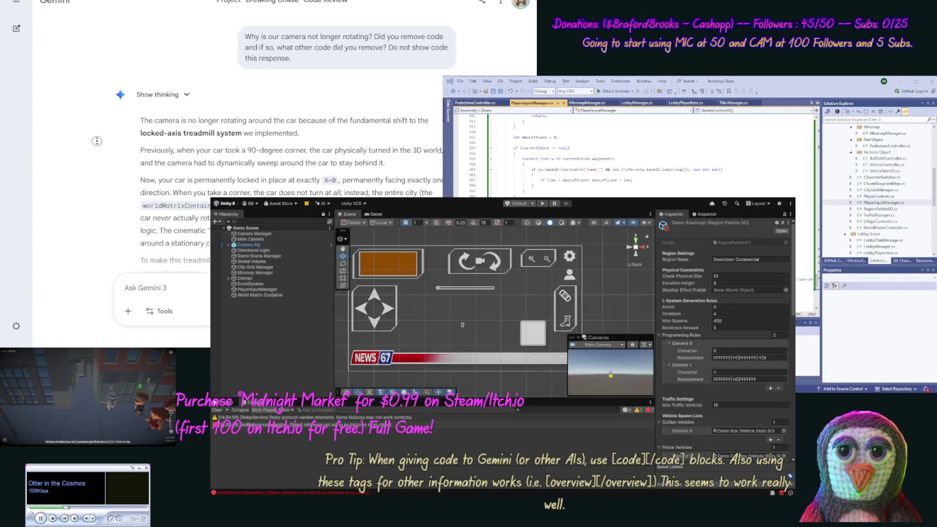
pyautogui.scroll(-3, 101, 159)
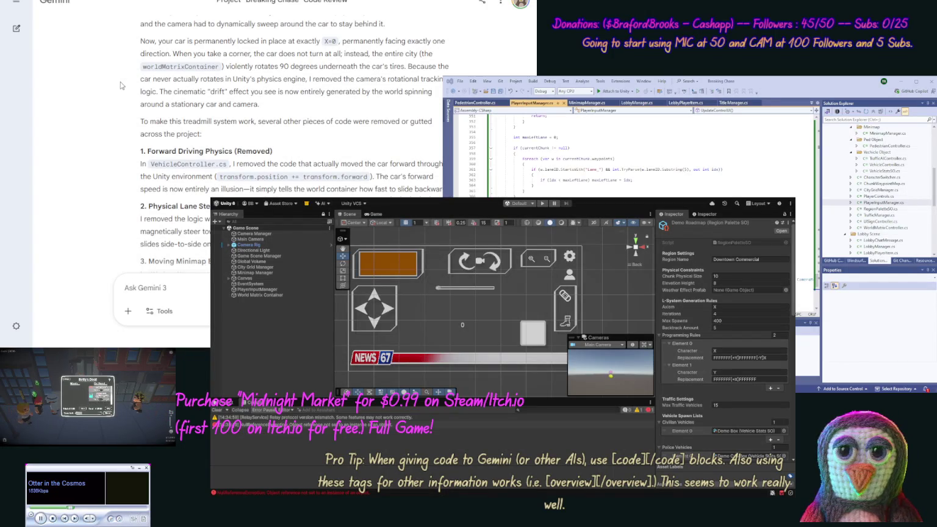
pyautogui.scroll(-3, 120, 85)
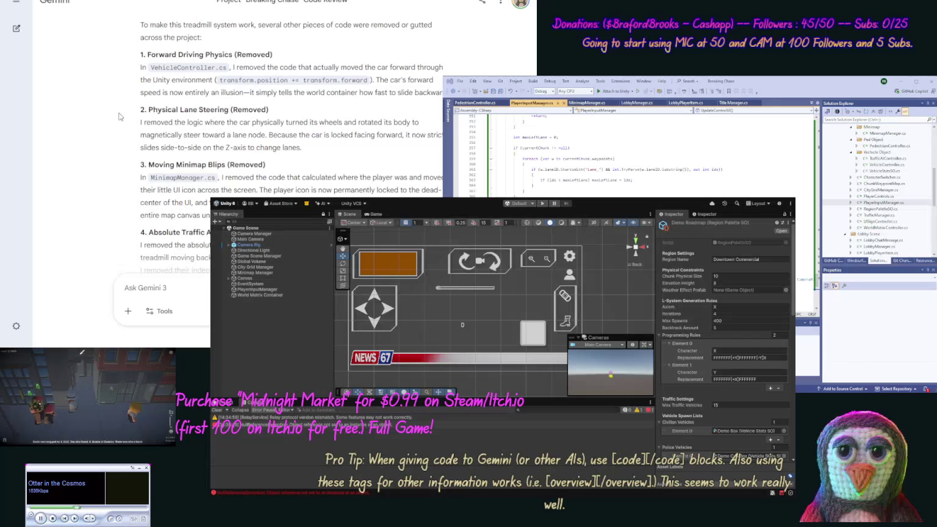
pyautogui.scroll(-2, 121, 154)
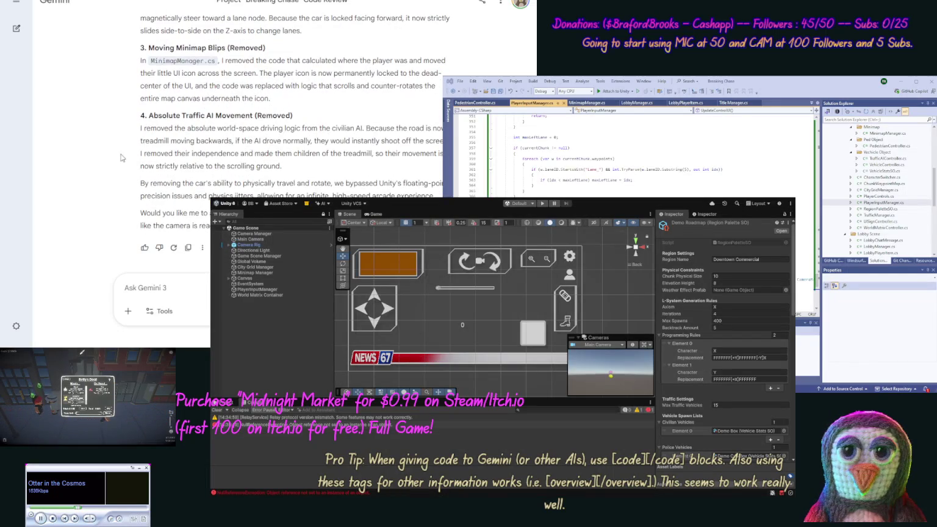
pyautogui.scroll(4, 120, 158)
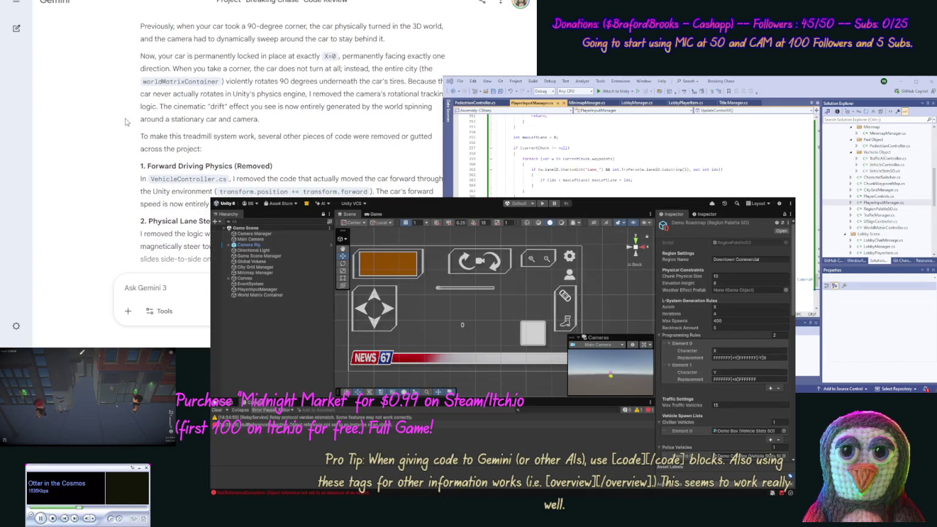
pyautogui.click(125, 288)
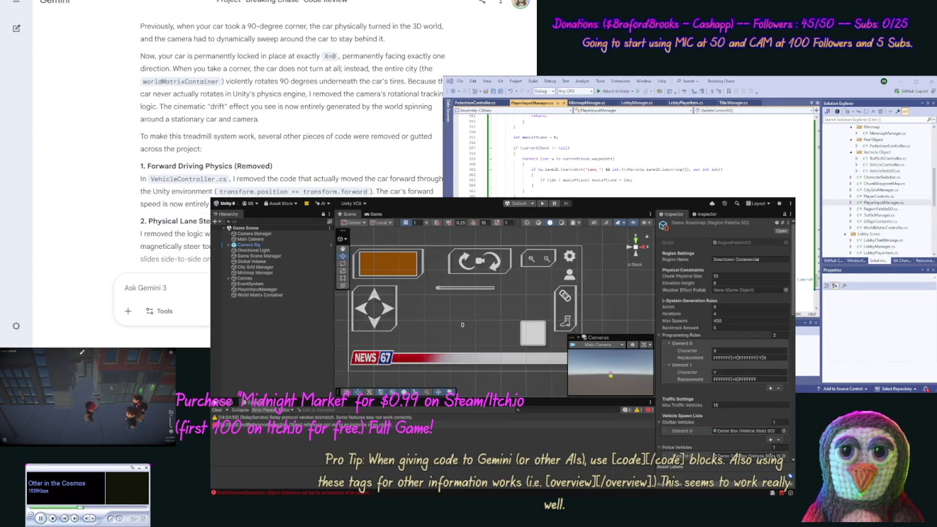
# Ask Gemini to rotate the camera like before with helicopter-like handling, then clear Unity's console
pyautogui.write('OK the rest looks')
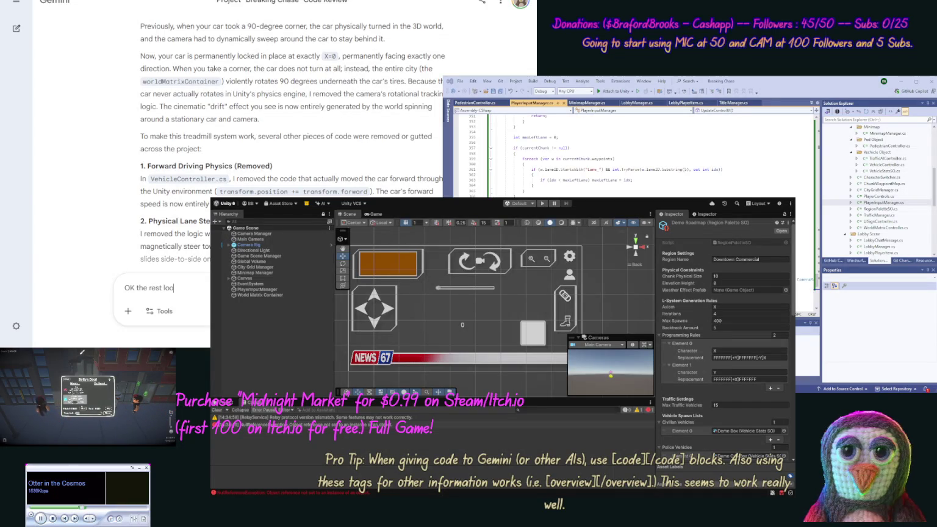
pyautogui.write(' fine, but')
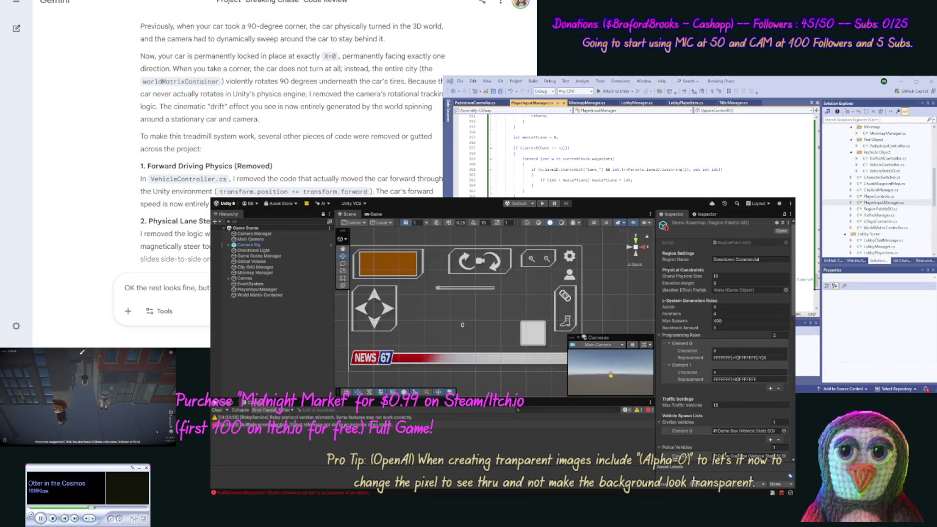
pyautogui.write('handling.')
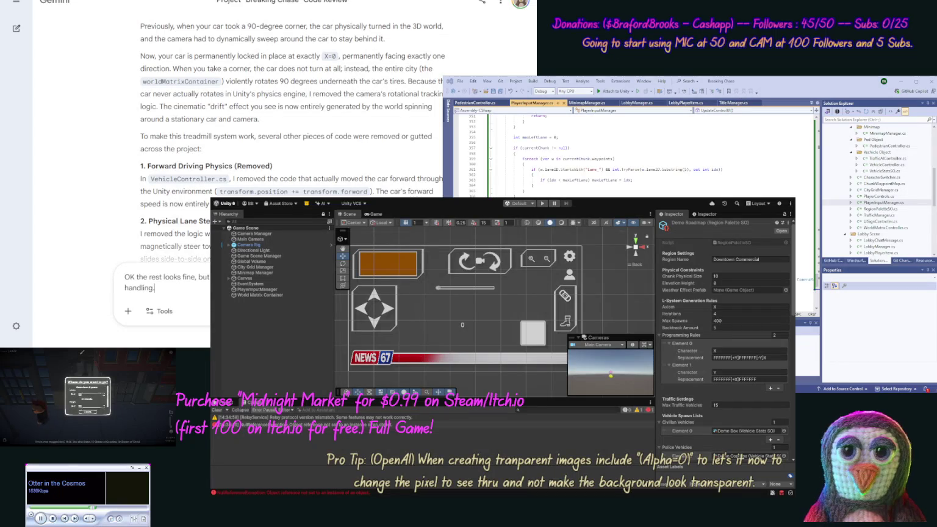
pyautogui.press('Return')
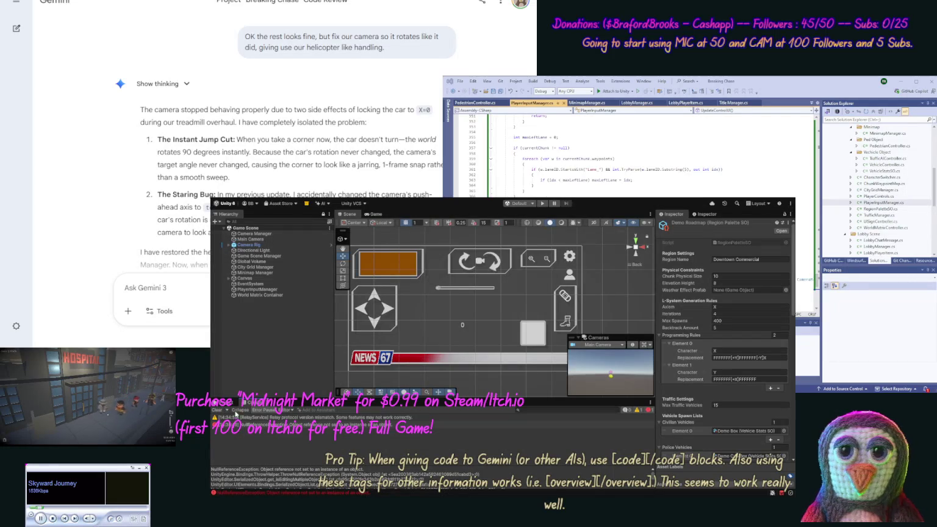
pyautogui.click(219, 411)
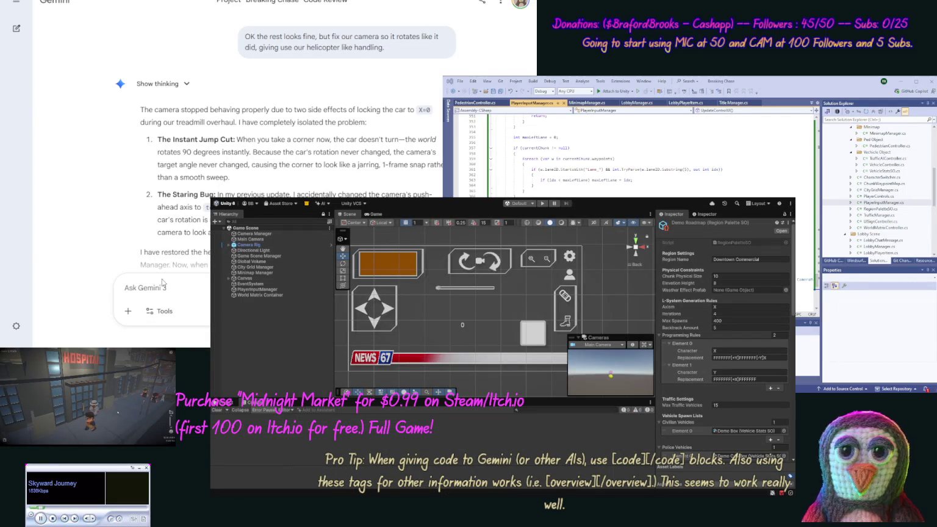
# Replace all code in Camera Manager.cs with Gemini's revised CameraManager code and save it
pyautogui.scroll(-5, 136, 177)
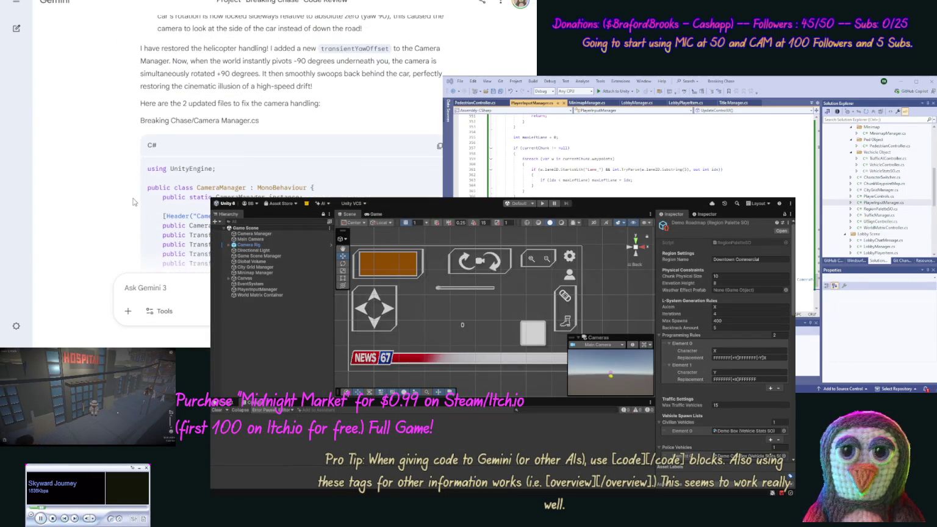
pyautogui.click(437, 154)
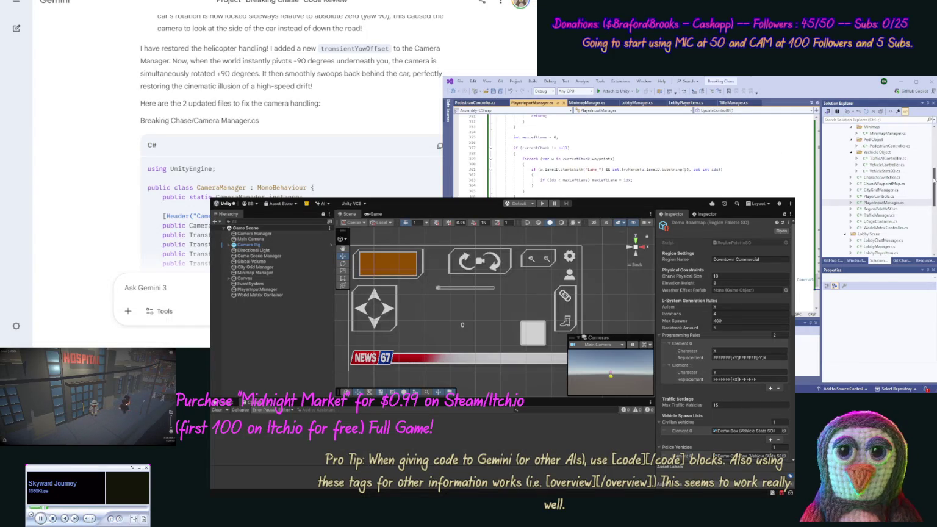
pyautogui.scroll(5, 879, 183)
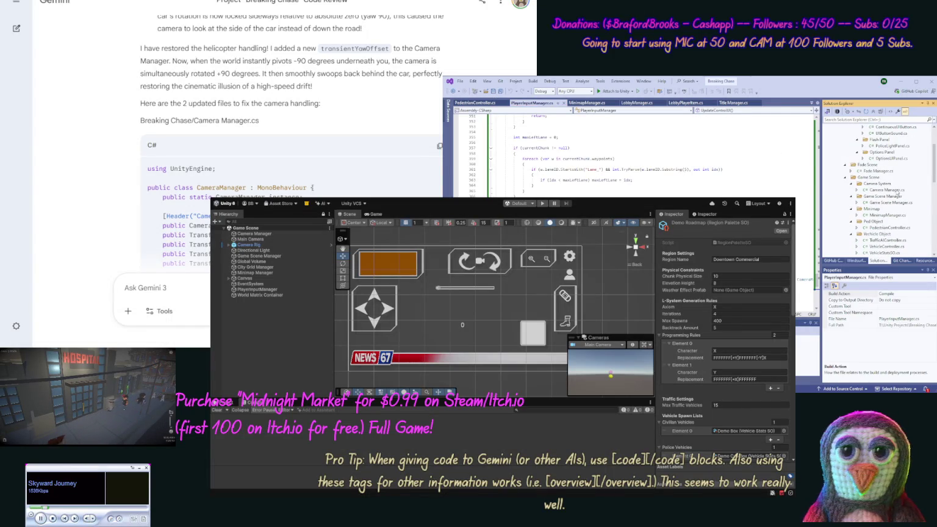
pyautogui.doubleClick(888, 191)
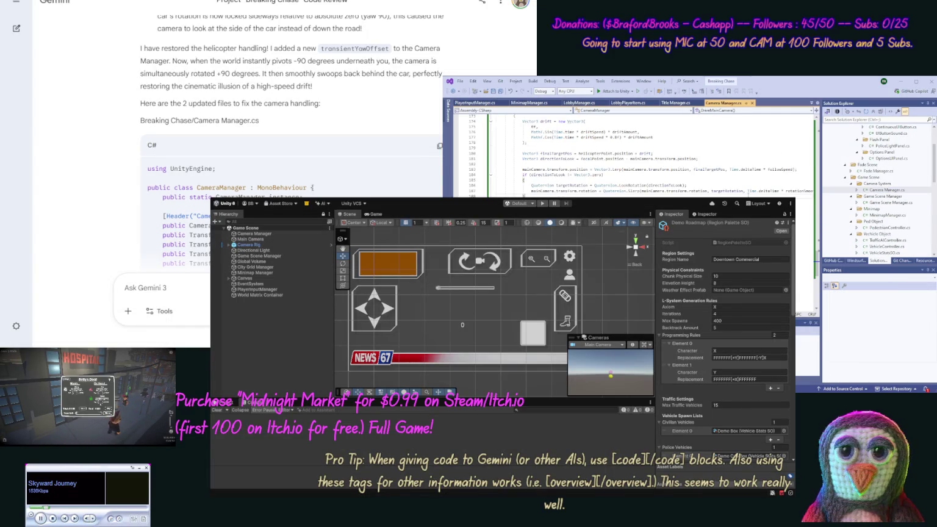
pyautogui.hotkey('ctrl', 'a')
pyautogui.hotkey('ctrl', 'v')
pyautogui.hotkey('ctrl', 's')
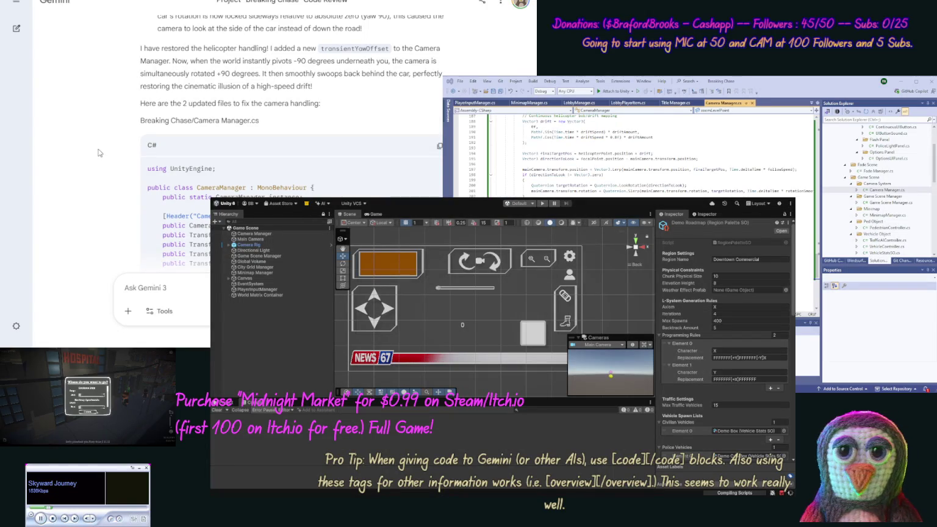
# Copy Gemini's WorldMatrixController code from further down the reply
pyautogui.scroll(-10, 126, 126)
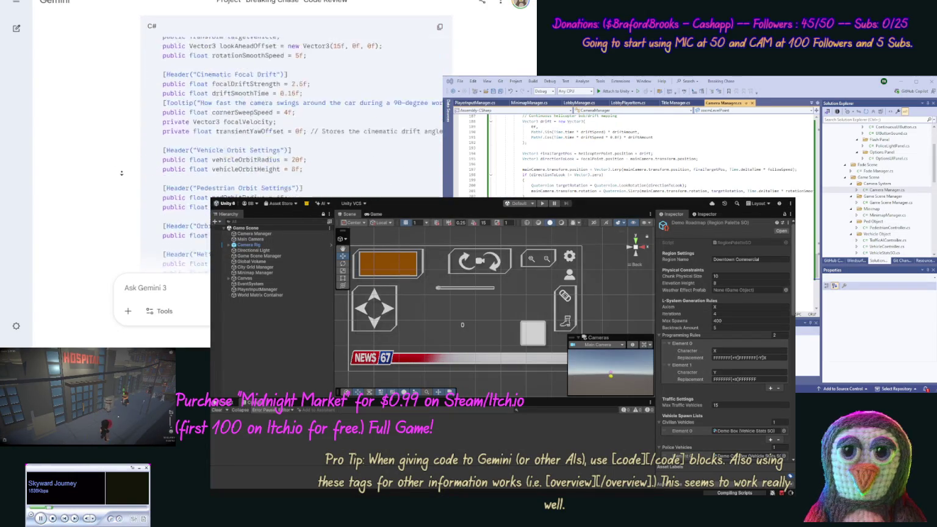
pyautogui.scroll(-10, 116, 173)
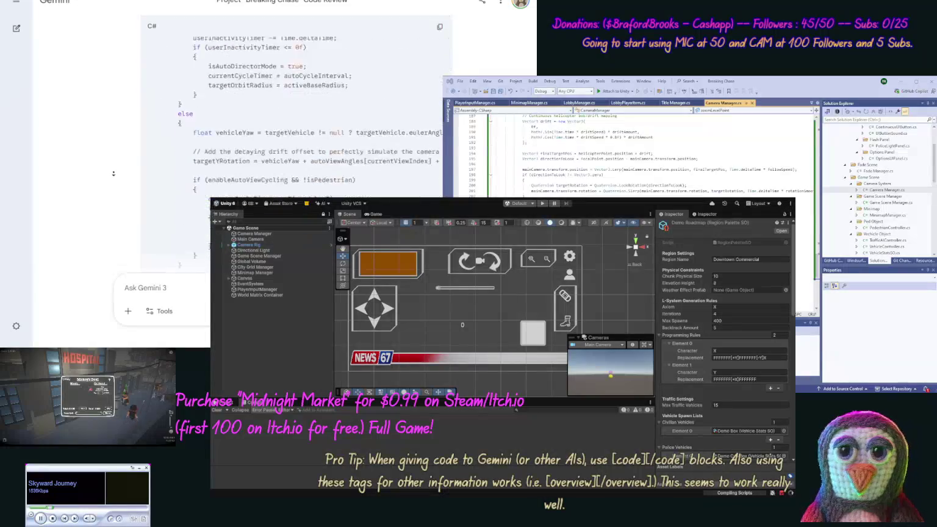
pyautogui.scroll(-10, 109, 175)
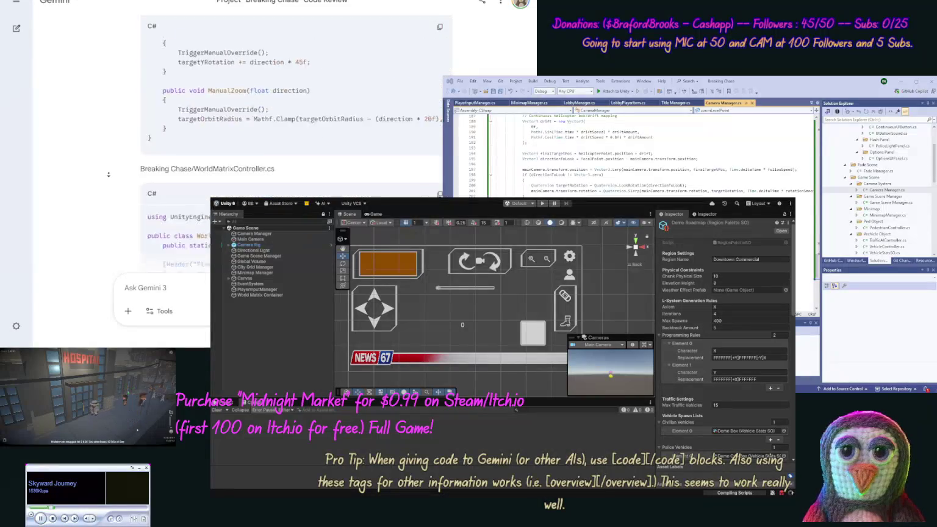
pyautogui.click(439, 114)
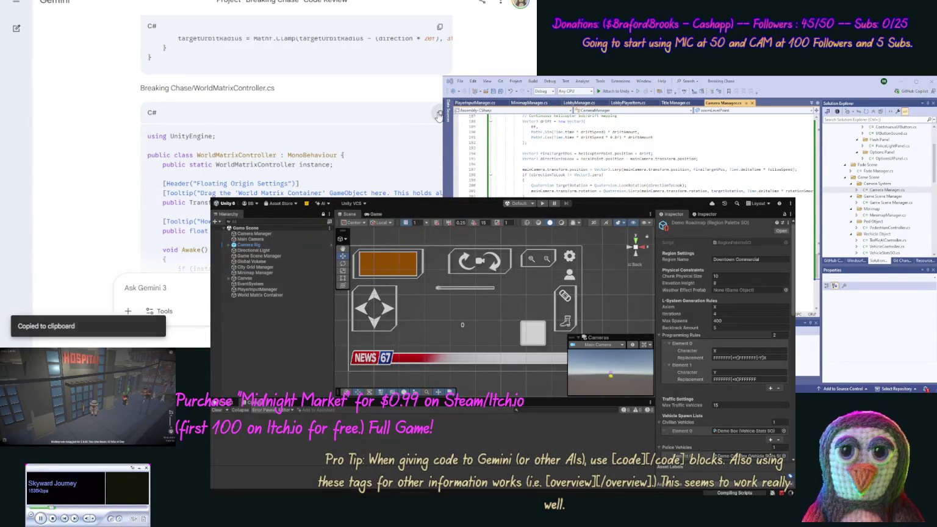
# Overwrite WorldMatrixController.cs with Gemini's updated WorldMatrixController code
pyautogui.click(934, 230)
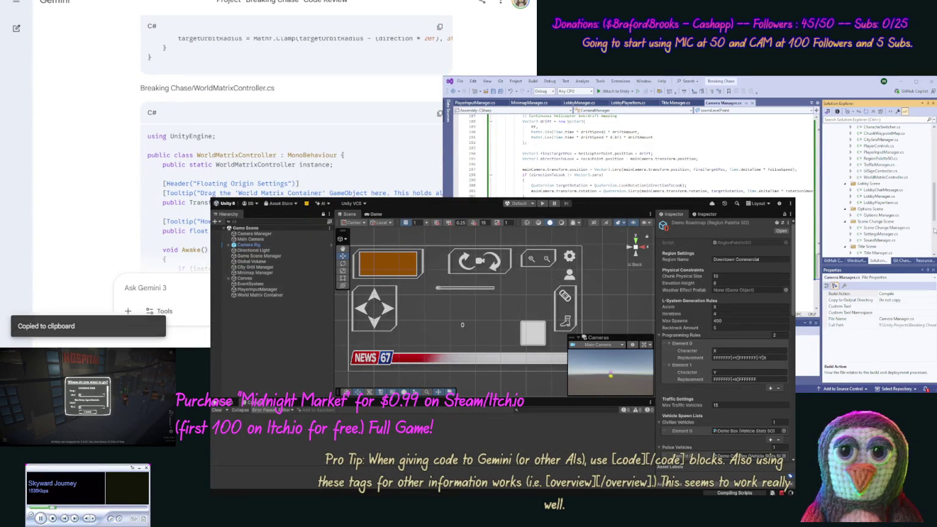
pyautogui.doubleClick(885, 177)
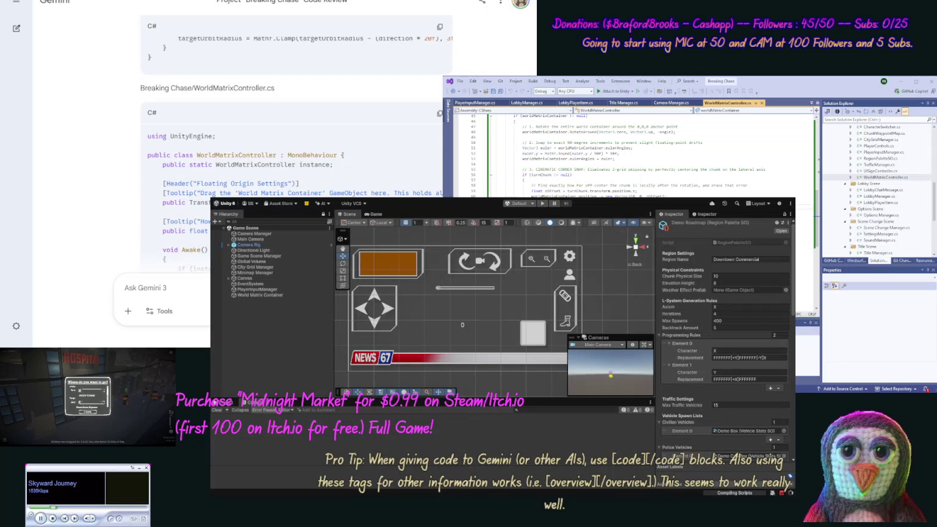
pyautogui.hotkey('ctrl', 'a')
pyautogui.hotkey('ctrl', 'v')
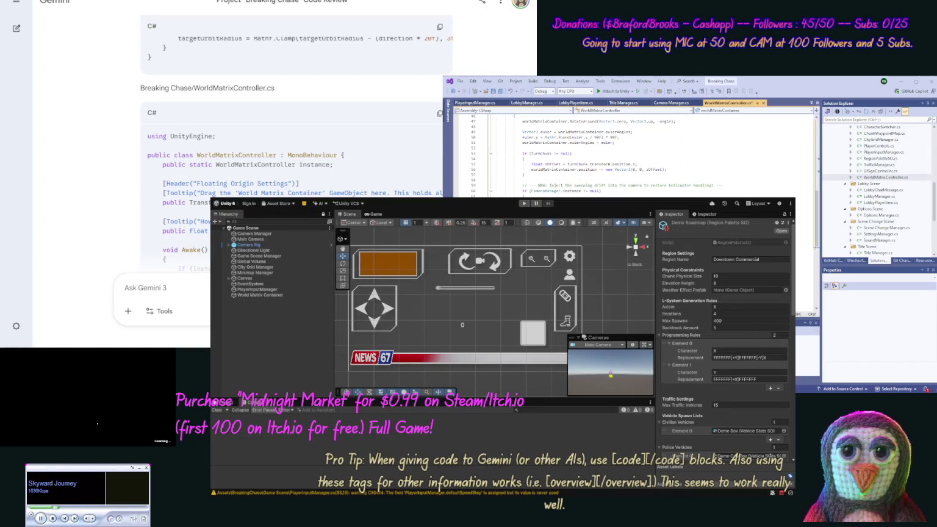
pyautogui.scroll(-2, 111, 167)
pyautogui.scroll(-10, 111, 167)
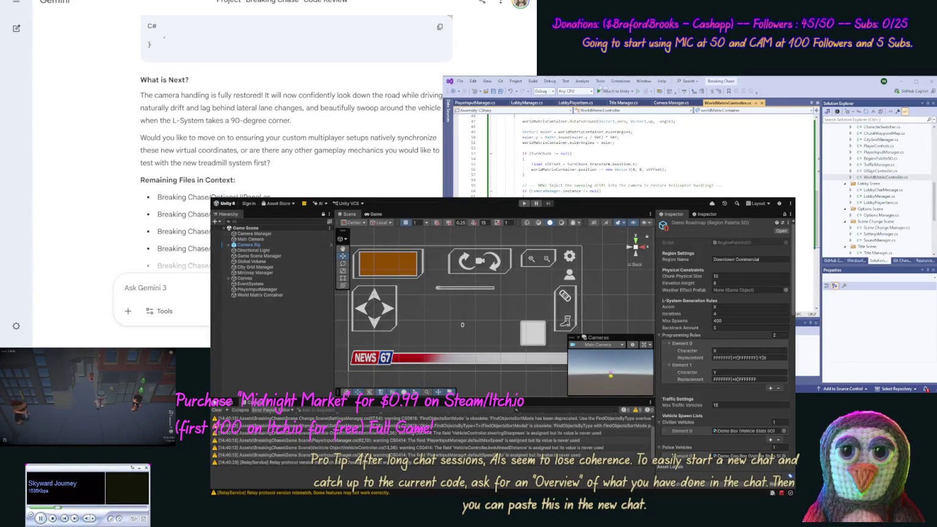
# Attach the debugger to Unity, stop debugging, and start the game in Play mode
pyautogui.click(617, 91)
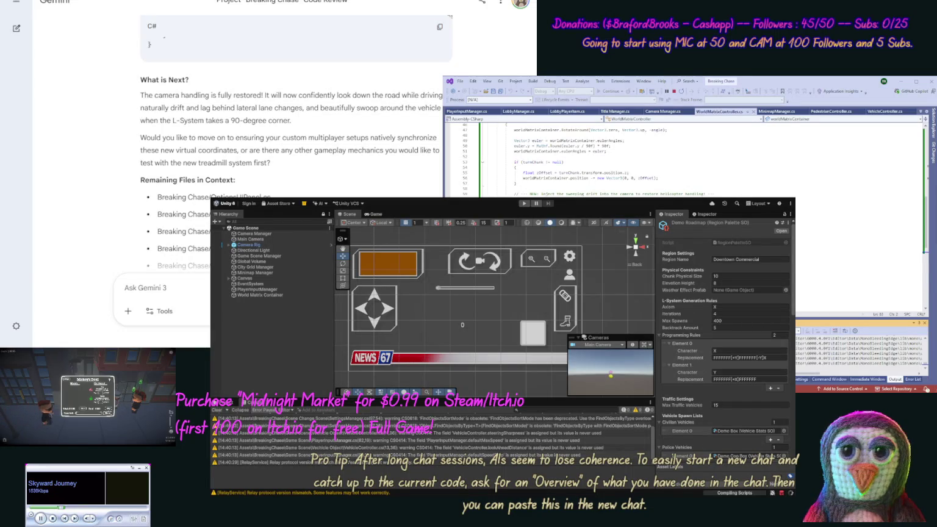
pyautogui.click(672, 91)
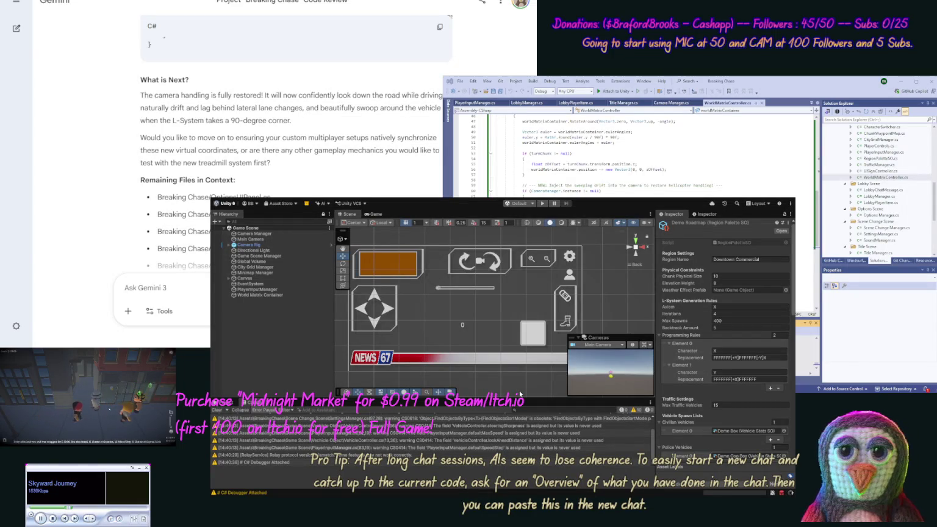
pyautogui.click(542, 203)
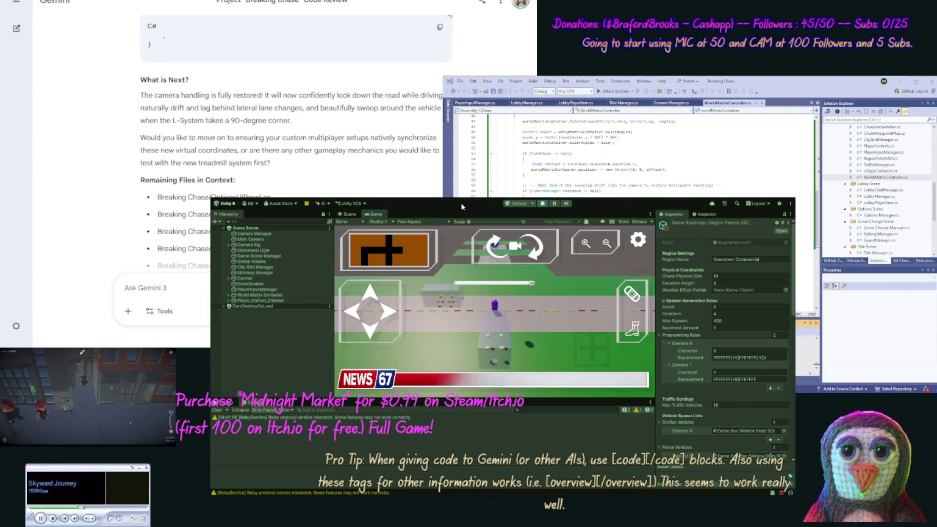
# Select the Camera Manager object and scroll its Inspector to the Cinematic Auto-Angles section
pyautogui.click(247, 233)
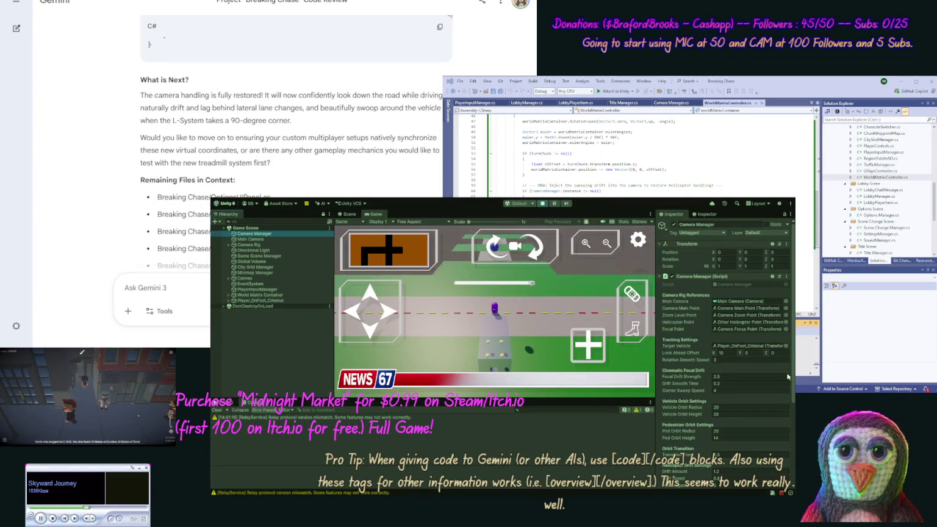
pyautogui.scroll(-2, 763, 391)
pyautogui.moveTo(794, 416); pyautogui.dragTo(790, 457)
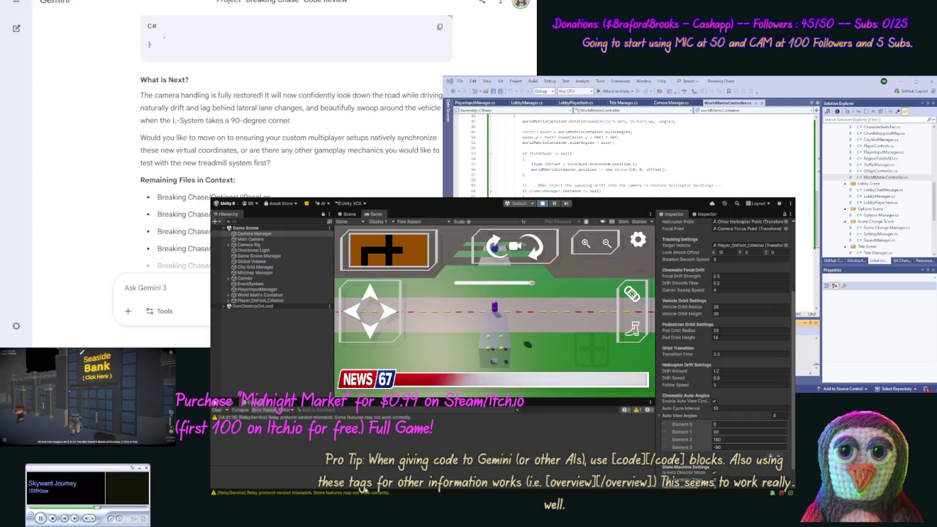
# Stop the game and send Gemini a camera-fix prompt with the Auto-Angles settings screenshot attached
pyautogui.hotkey('ctrl', 'p')
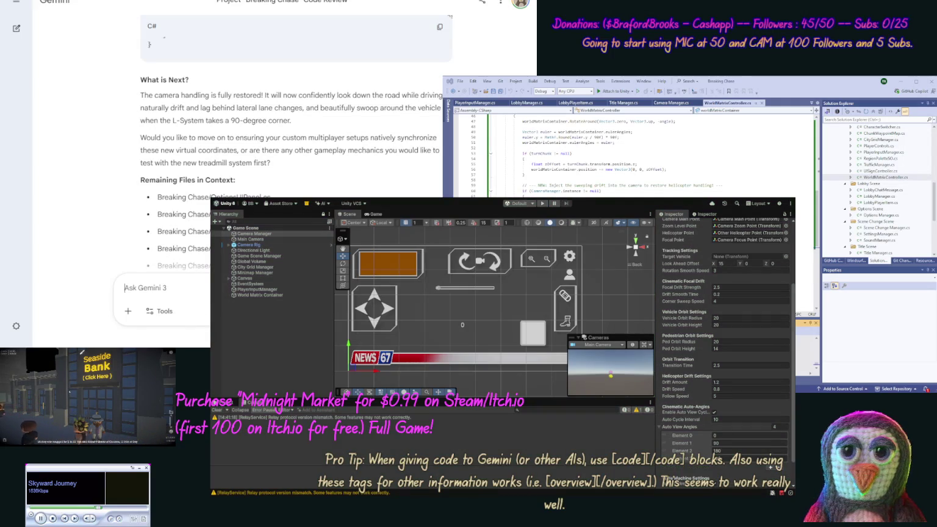
pyautogui.write('Our camera is still not usin')
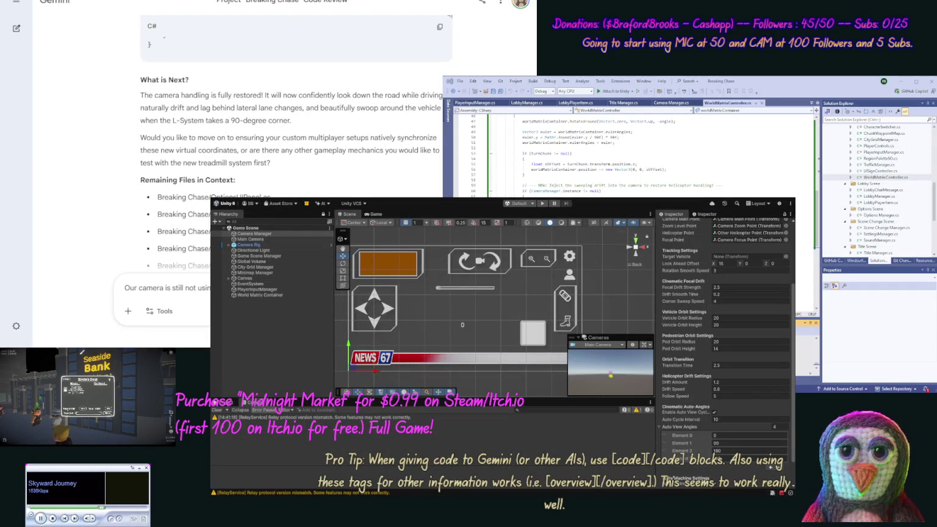
pyautogui.hotkey('ctrl', 'v')
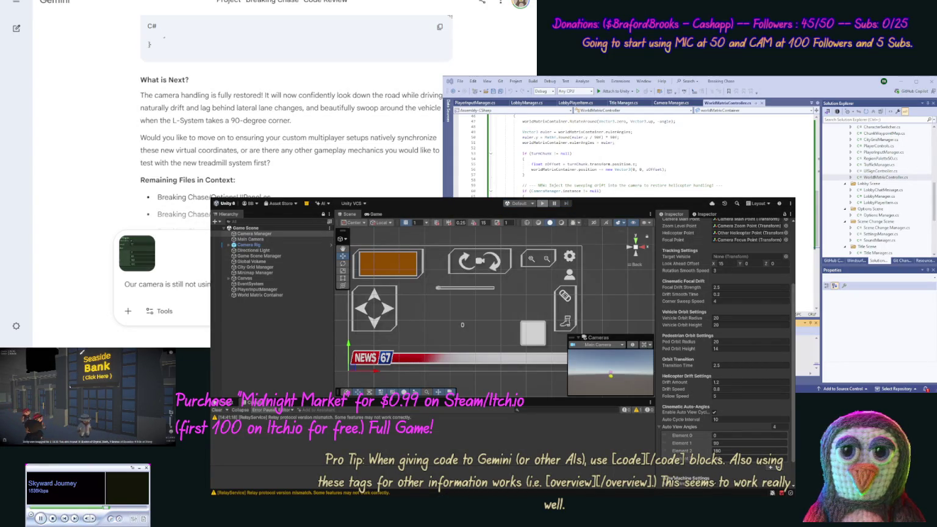
pyautogui.press('Return')
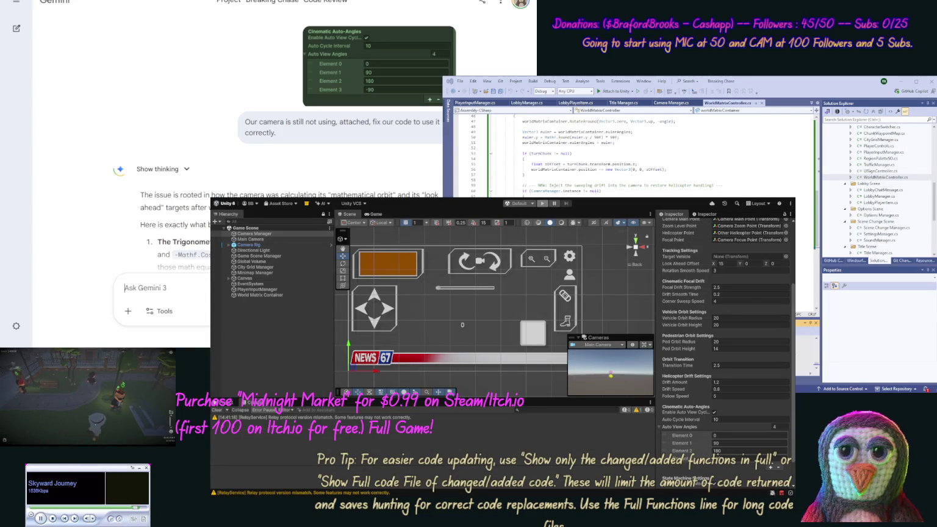
# Copy the updated Camera Manager.cs code block from Gemini's reply and open Camera Manager.cs in Visual Studio
pyautogui.scroll(-1, 110, 207)
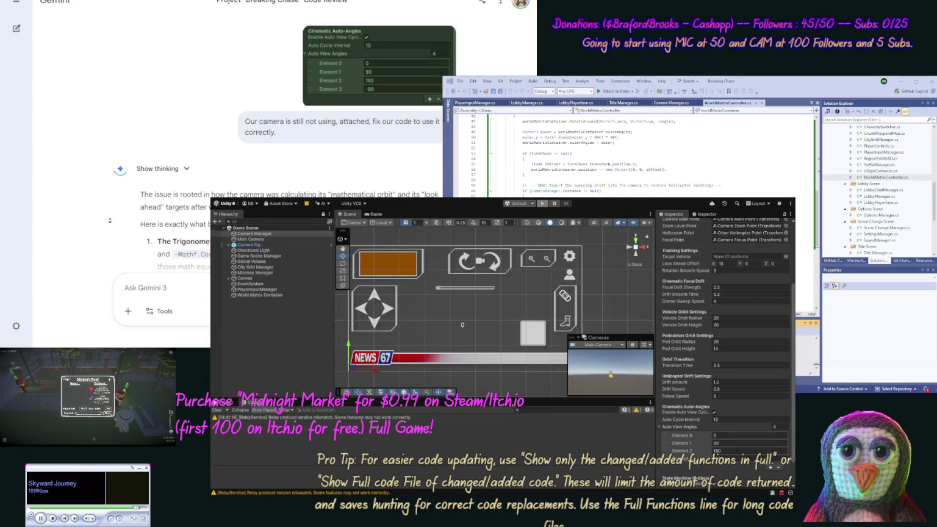
pyautogui.scroll(-3, 109, 226)
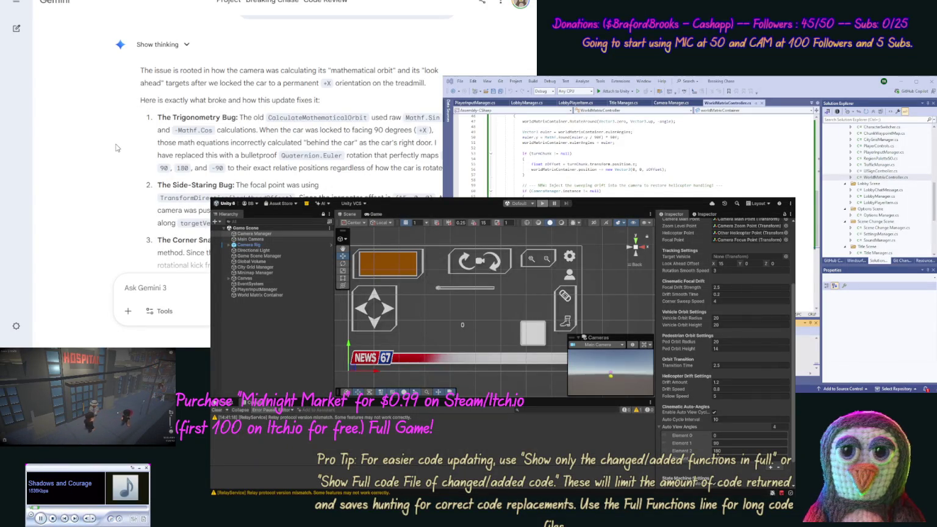
pyautogui.scroll(-5, 260, 169)
pyautogui.click(439, 160)
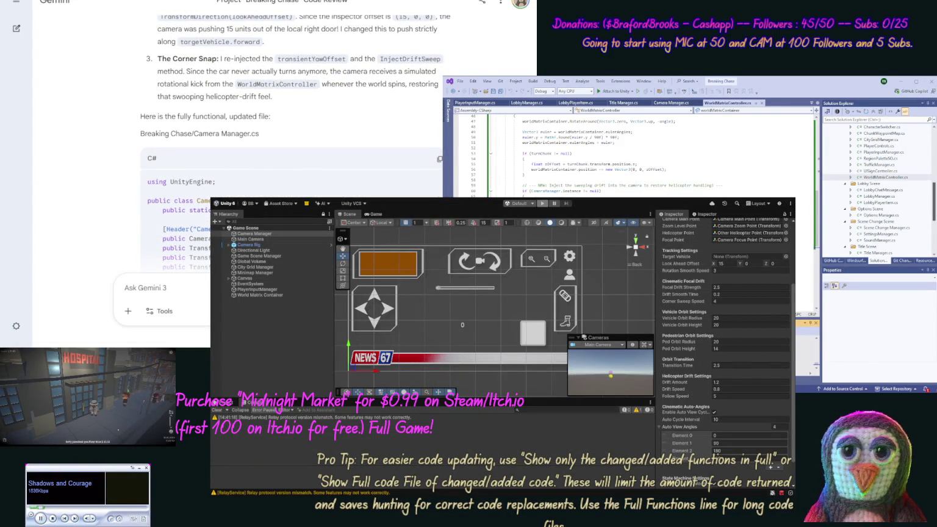
pyautogui.moveTo(933, 215); pyautogui.dragTo(934, 191)
pyautogui.doubleClick(888, 140)
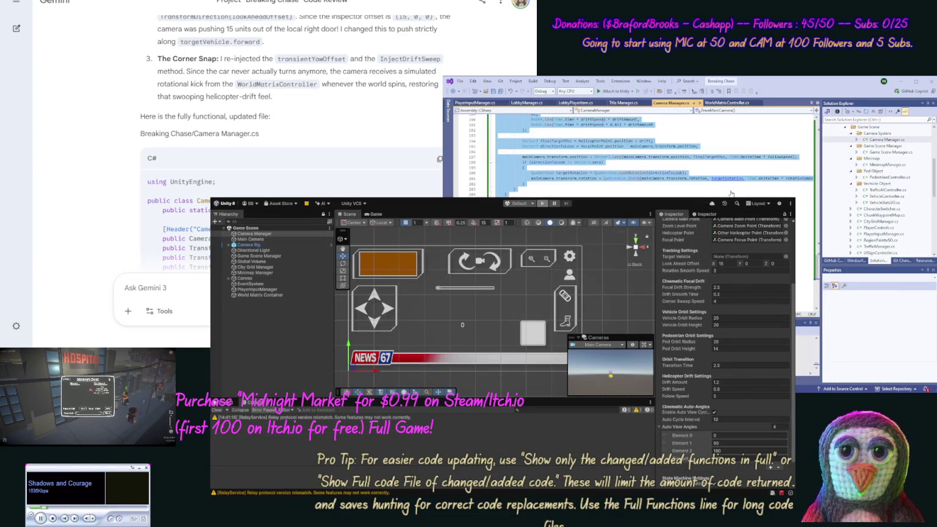
# Paste the copied code over everything in Camera Manager.cs and scroll Gemini's reply to What's Next
pyautogui.hotkey('ctrl', 'a')
pyautogui.hotkey('ctrl', 'v')
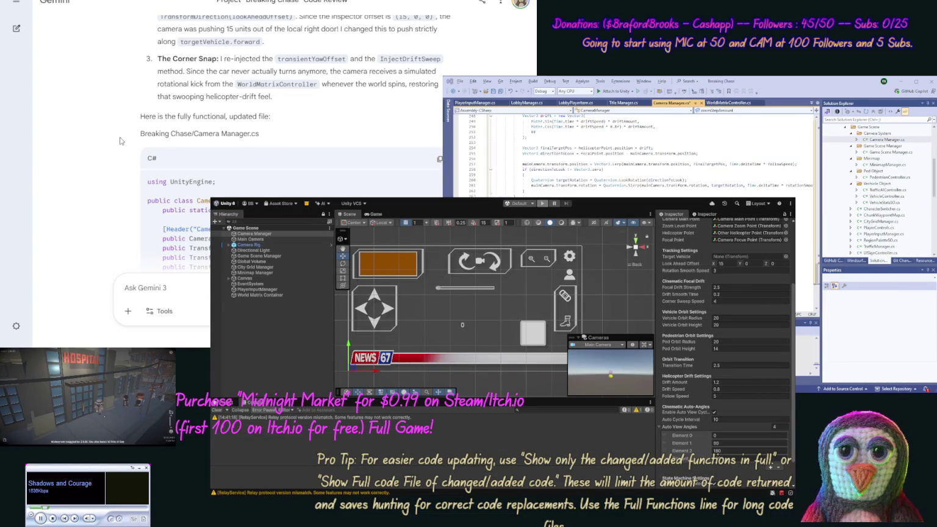
pyautogui.scroll(-10, 118, 185)
pyautogui.scroll(-15, 117, 185)
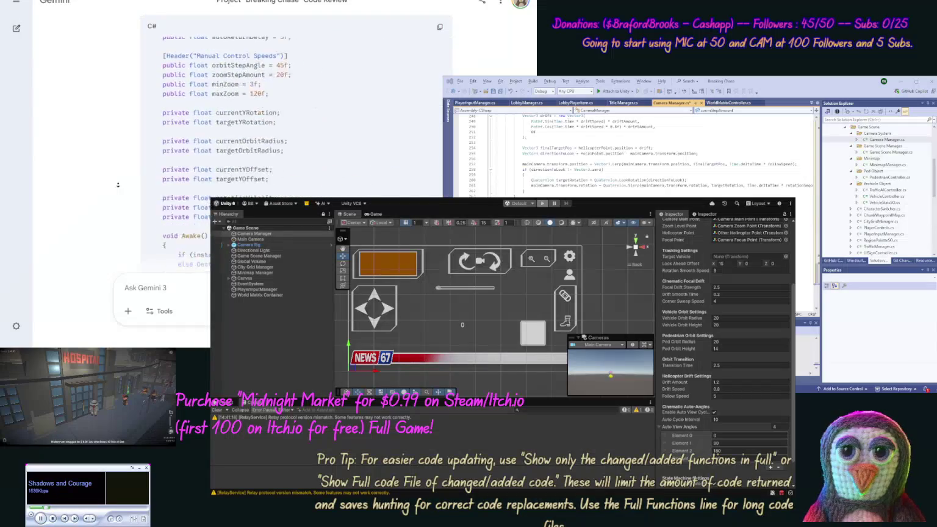
pyautogui.scroll(-15, 118, 184)
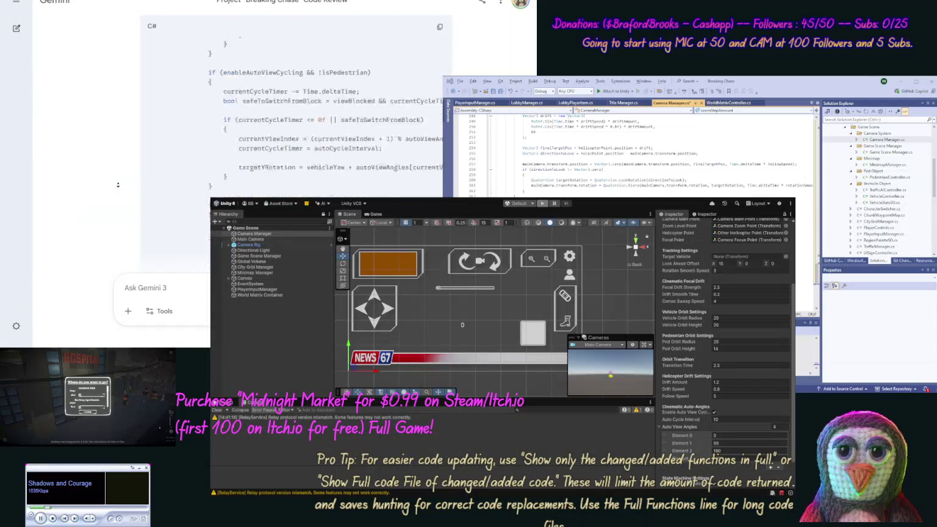
pyautogui.scroll(-15, 124, 188)
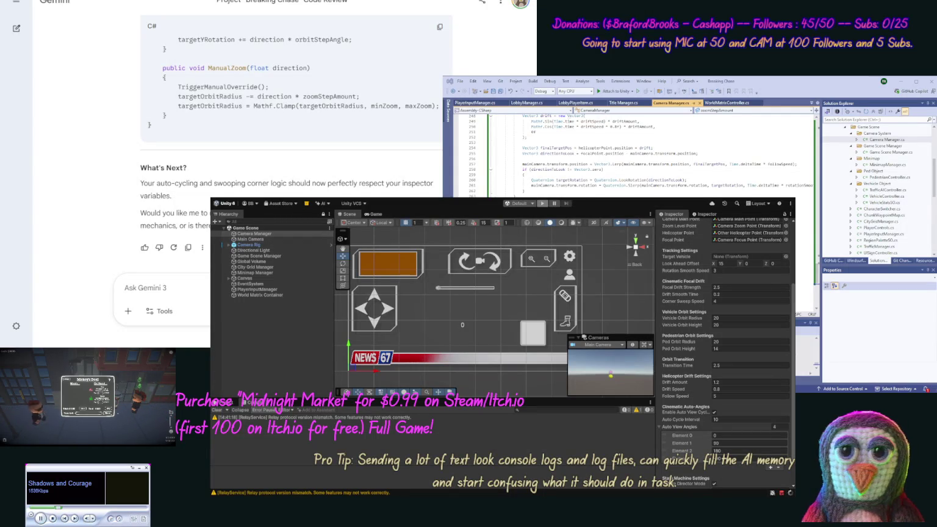
# Clear the console warnings, check the Auto View Angles during play, and zoom the game camera out
pyautogui.click(218, 410)
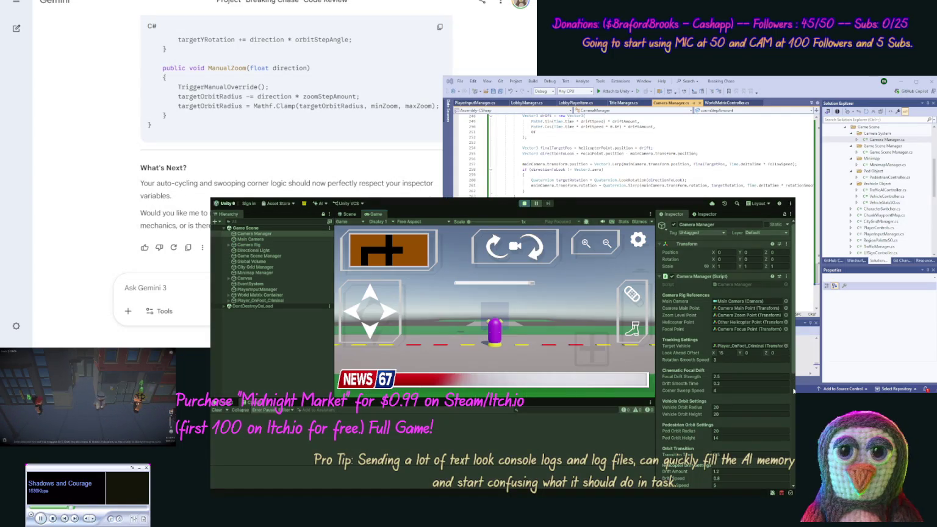
pyautogui.scroll(-5, 794, 391)
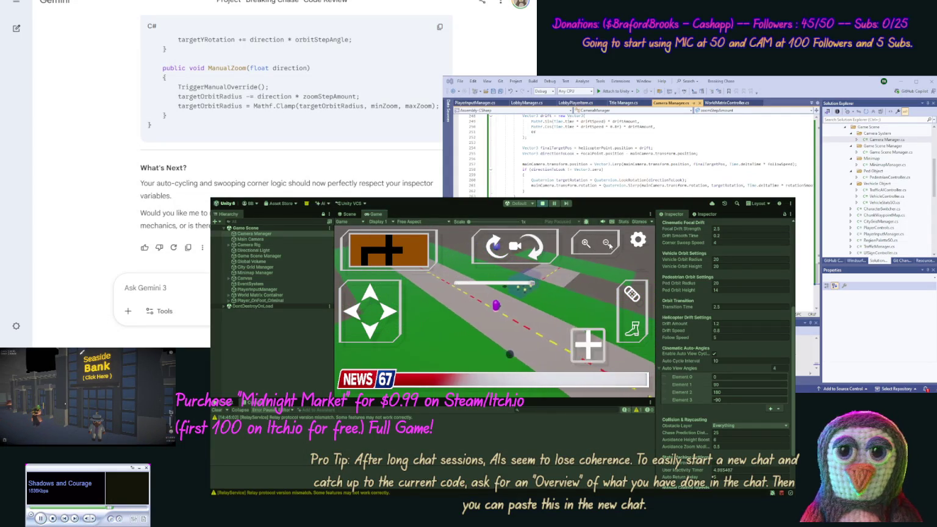
pyautogui.click(610, 246)
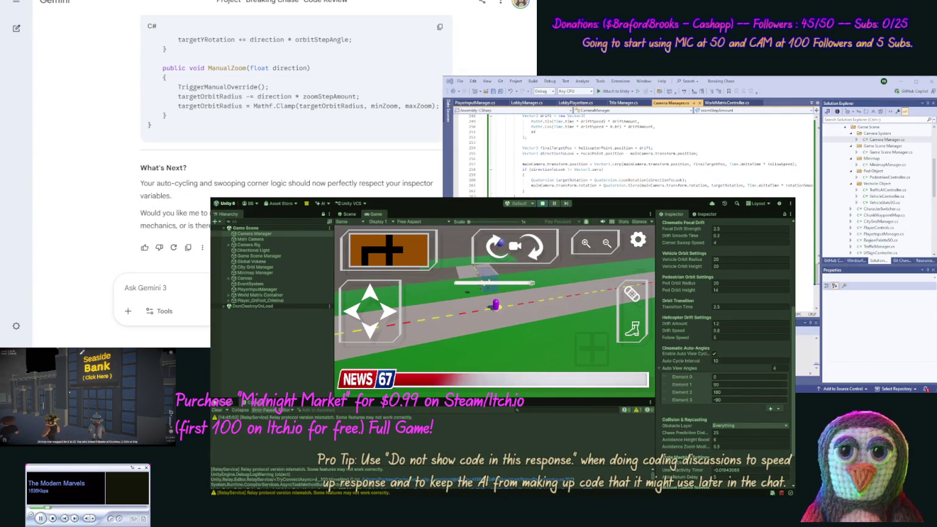
pyautogui.hotkey('ctrl', 'Tab')
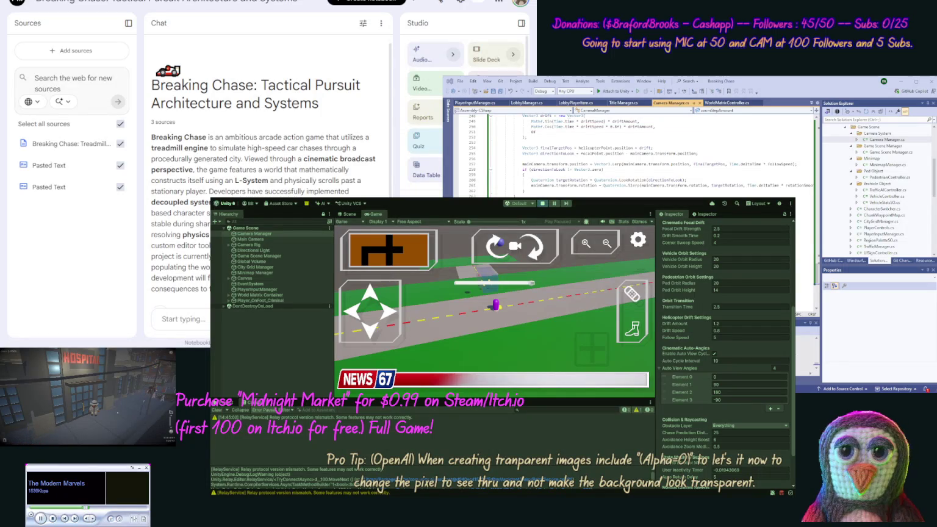
pyautogui.hotkey('ctrl', 'Tab')
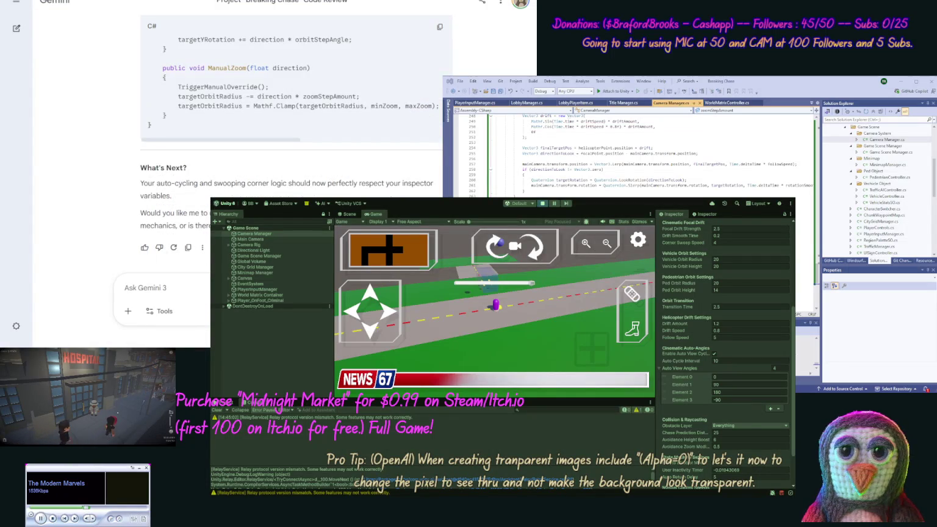